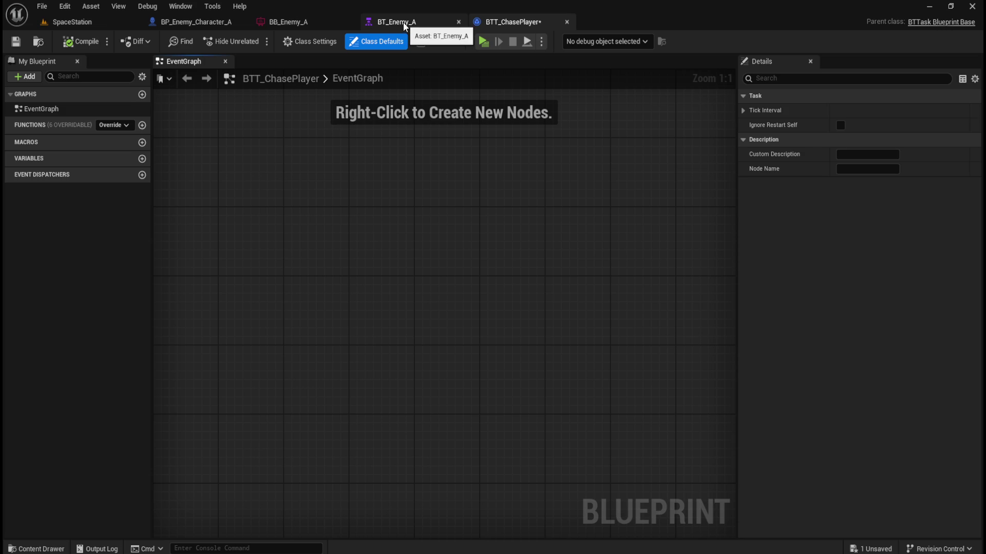
In BT_Enemy_A, add the BTT_ChasePlayer task under the Chase Player sequence
{"action": "left_click", "coordinate": [405, 22]}
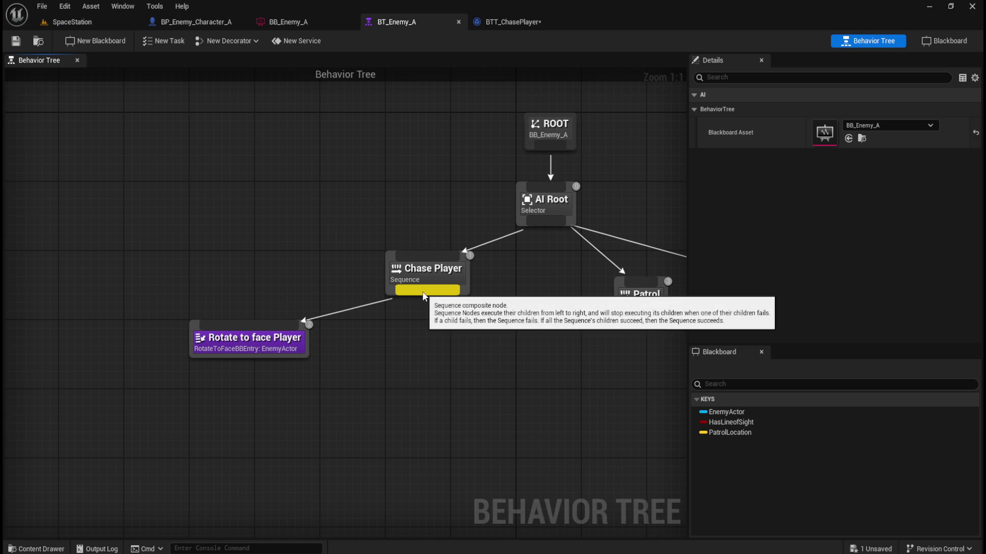
{"action": "mouse_move", "coordinate": [423, 295]}
{"action": "left_mouse_down"}
{"action": "mouse_move", "coordinate": [391, 389]}
{"action": "mouse_move", "coordinate": [404, 384]}
{"action": "left_mouse_up"}
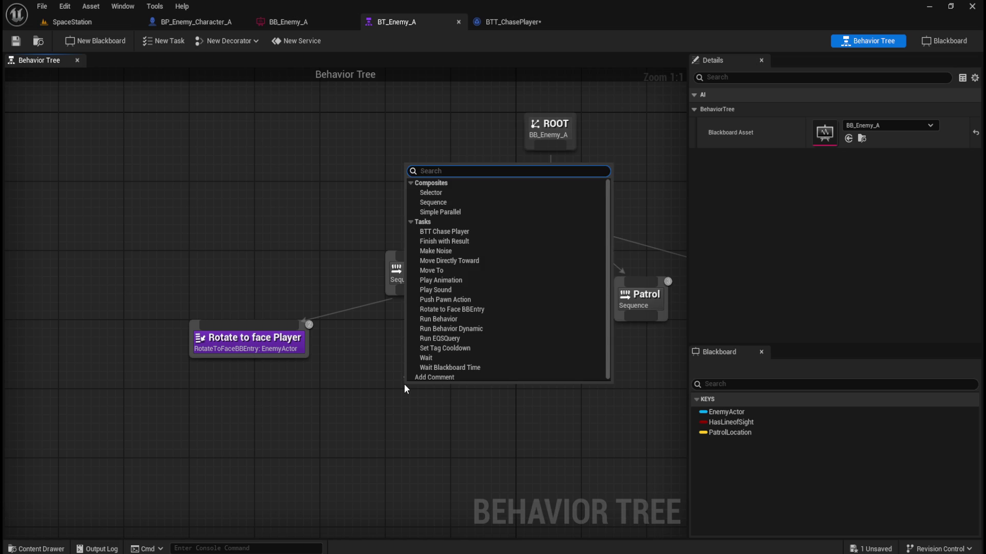
{"action": "left_click", "coordinate": [457, 231]}
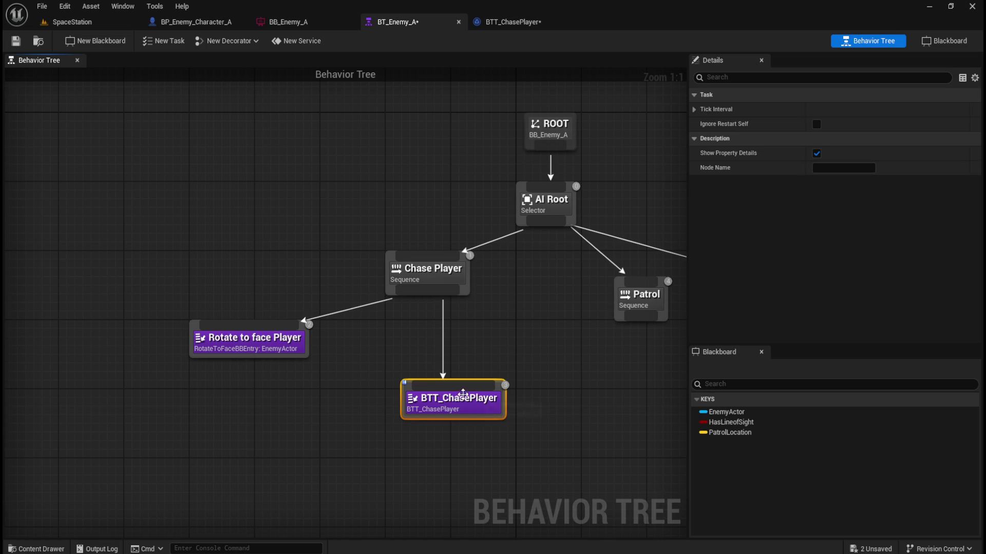
{"action": "mouse_move", "coordinate": [460, 402]}
{"action": "left_mouse_down"}
{"action": "mouse_move", "coordinate": [417, 397]}
{"action": "mouse_move", "coordinate": [417, 385]}
{"action": "left_mouse_up"}
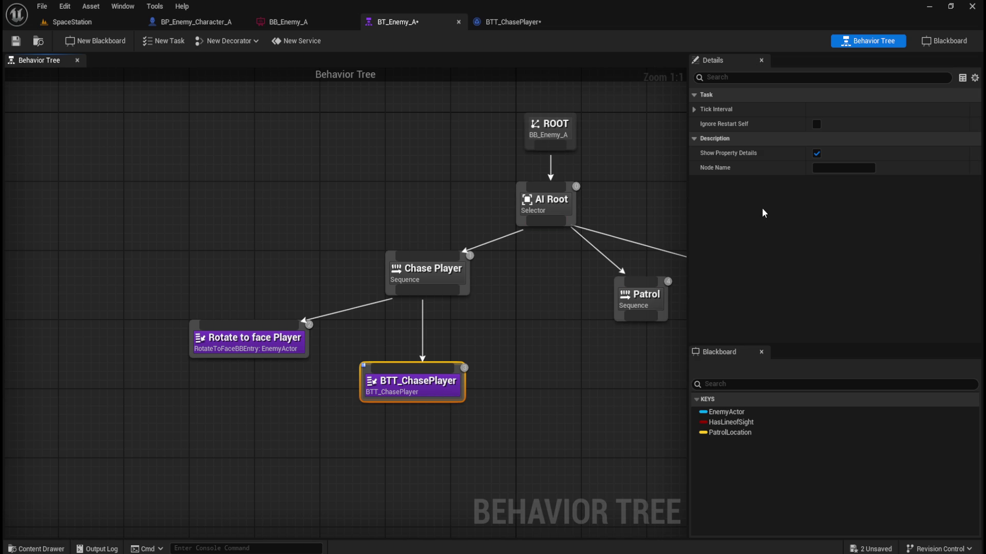
Set the new task's Node Name to 'Chase Player'
{"action": "left_click", "coordinate": [832, 169]}
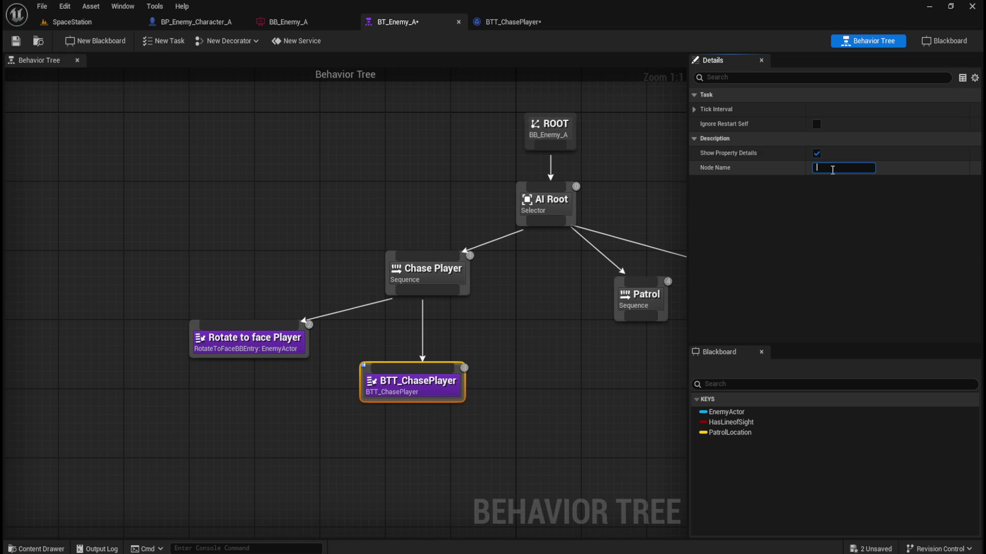
{"action": "type", "text": "chasePlayer"}
{"action": "key", "text": "Return"}
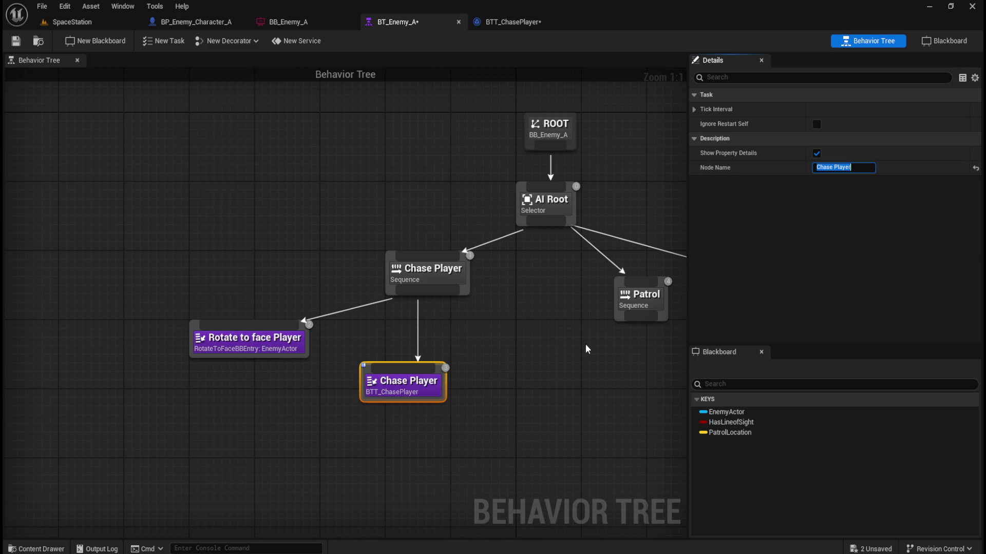
{"action": "left_click", "coordinate": [503, 414]}
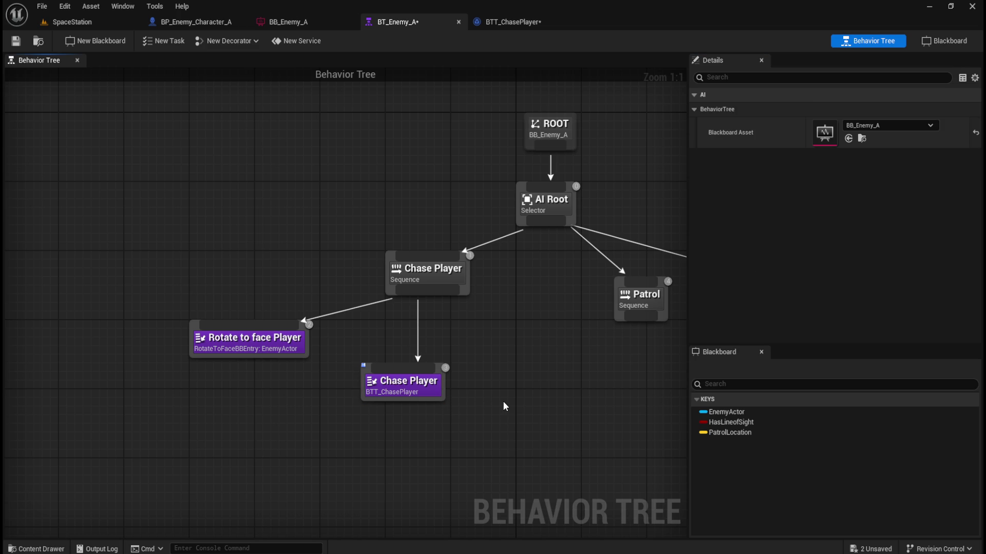
Add a Move To task as the third child of Chase Player, then save BT_Enemy_A
{"action": "left_click_drag", "start_coordinate": [459, 293], "coordinate": [491, 389]}
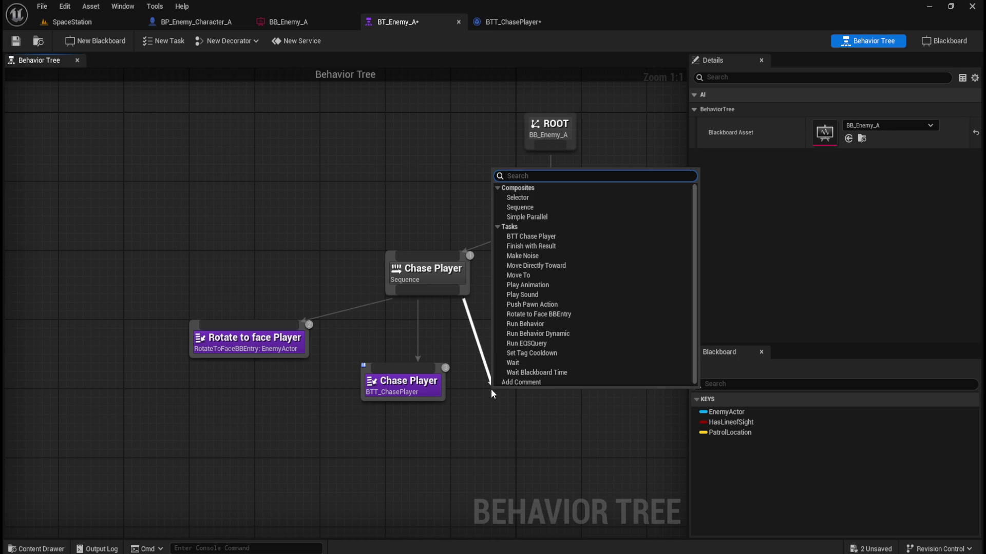
{"action": "left_click", "coordinate": [523, 276]}
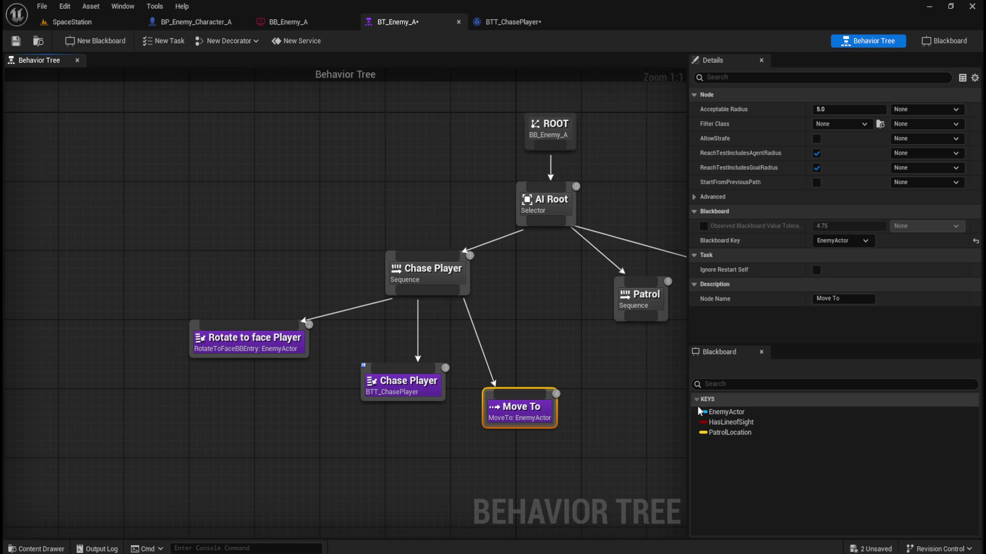
{"action": "left_click", "coordinate": [573, 350]}
{"action": "key", "text": "ctrl+s"}
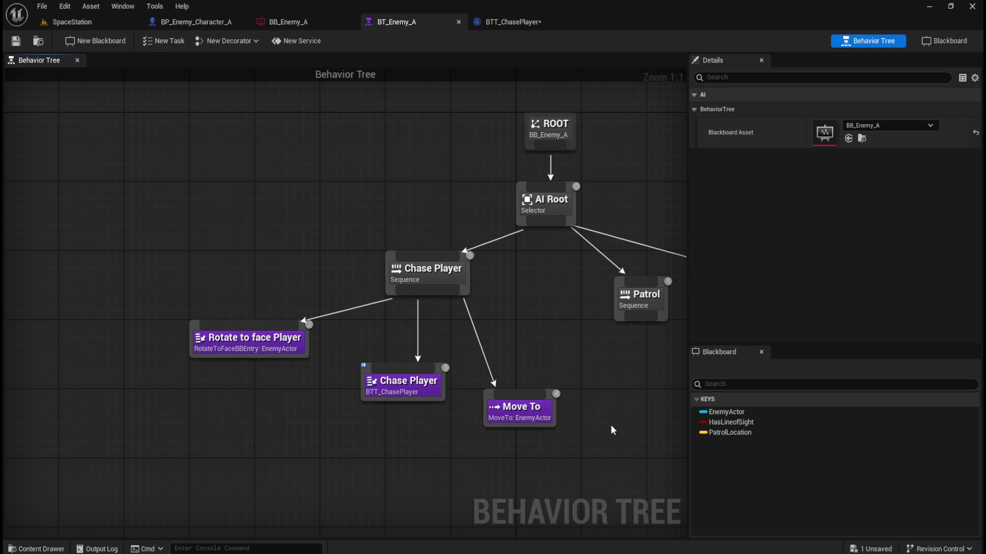
Select the four-node Chase Player branch and shift it to the left
{"action": "left_click_drag", "start_coordinate": [613, 423], "coordinate": [558, 373]}
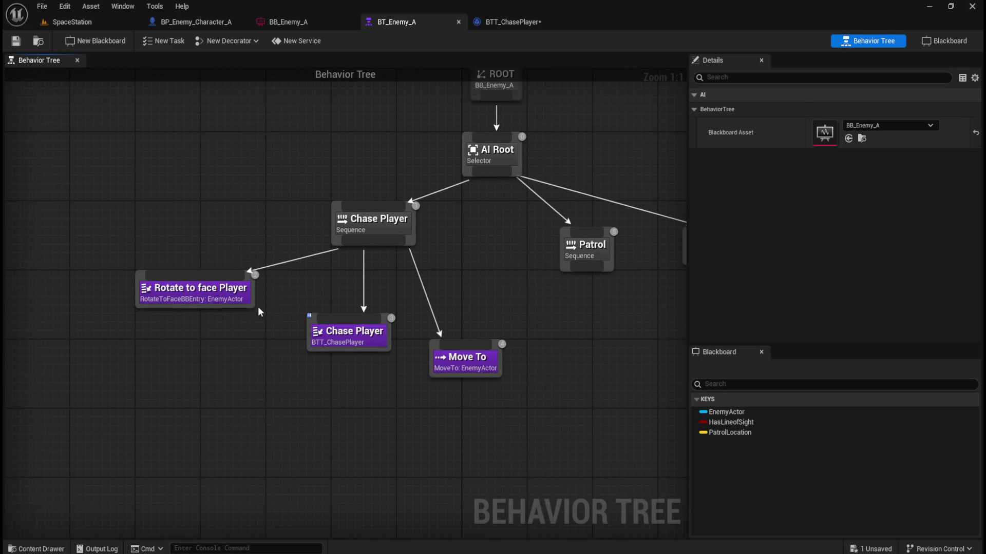
{"action": "left_click_drag", "start_coordinate": [72, 225], "coordinate": [467, 409]}
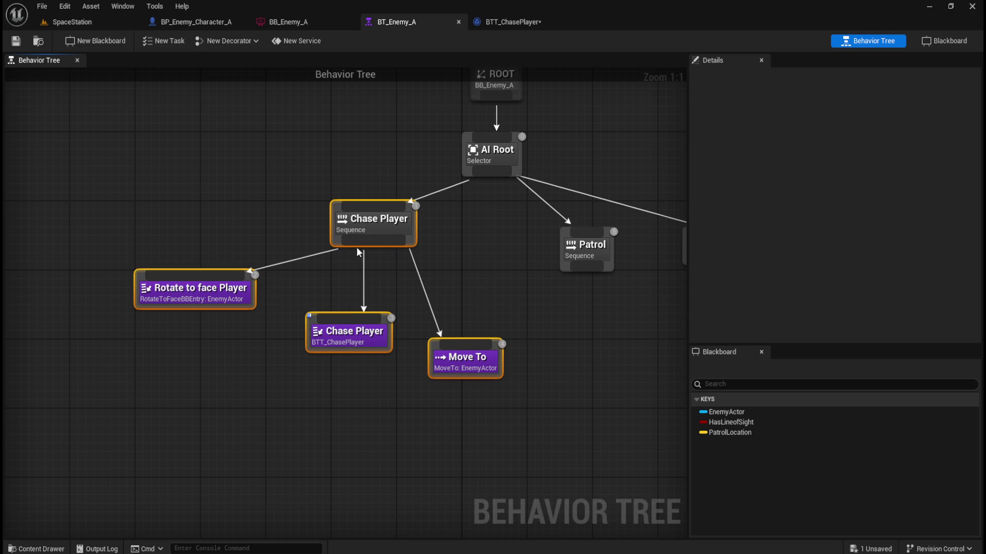
{"action": "mouse_move", "coordinate": [363, 234]}
{"action": "left_mouse_down"}
{"action": "mouse_move", "coordinate": [306, 247]}
{"action": "mouse_move", "coordinate": [243, 225]}
{"action": "left_mouse_up"}
{"action": "left_click", "coordinate": [121, 208]}
Tuck the Chase Player children under their sequence and place Patrol below AI Root
{"action": "left_click_drag", "start_coordinate": [55, 286], "coordinate": [97, 289]}
{"action": "mouse_move", "coordinate": [213, 351]}
{"action": "left_mouse_down"}
{"action": "mouse_move", "coordinate": [104, 237]}
{"action": "mouse_move", "coordinate": [100, 247]}
{"action": "mouse_move", "coordinate": [93, 235]}
{"action": "mouse_move", "coordinate": [57, 251]}
{"action": "mouse_move", "coordinate": [92, 249]}
{"action": "mouse_move", "coordinate": [162, 278]}
{"action": "mouse_move", "coordinate": [205, 336]}
{"action": "mouse_move", "coordinate": [218, 337]}
{"action": "mouse_move", "coordinate": [229, 317]}
{"action": "left_mouse_up"}
{"action": "left_click_drag", "start_coordinate": [343, 364], "coordinate": [318, 338]}
{"action": "left_click", "coordinate": [357, 283]}
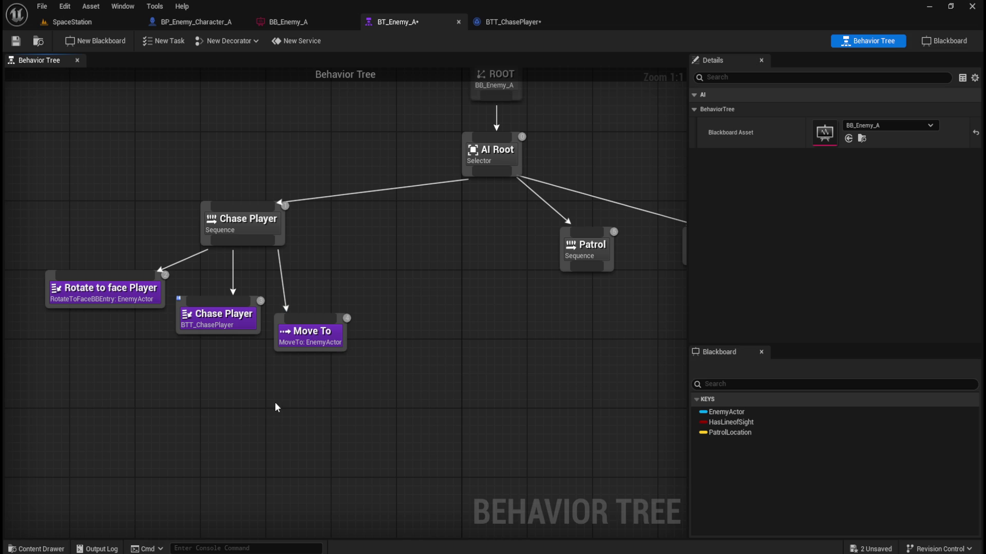
{"action": "left_click_drag", "start_coordinate": [591, 254], "coordinate": [501, 271]}
{"action": "left_click", "coordinate": [425, 355]}
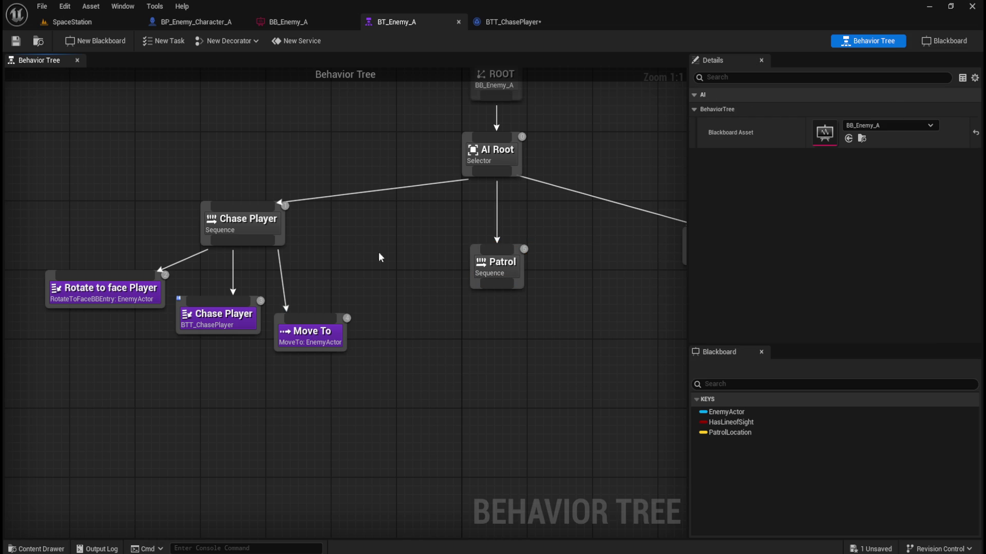
Create a new blueprint task asset named BTT_FindRandomPatrol in the AI folder
{"action": "left_click", "coordinate": [165, 44]}
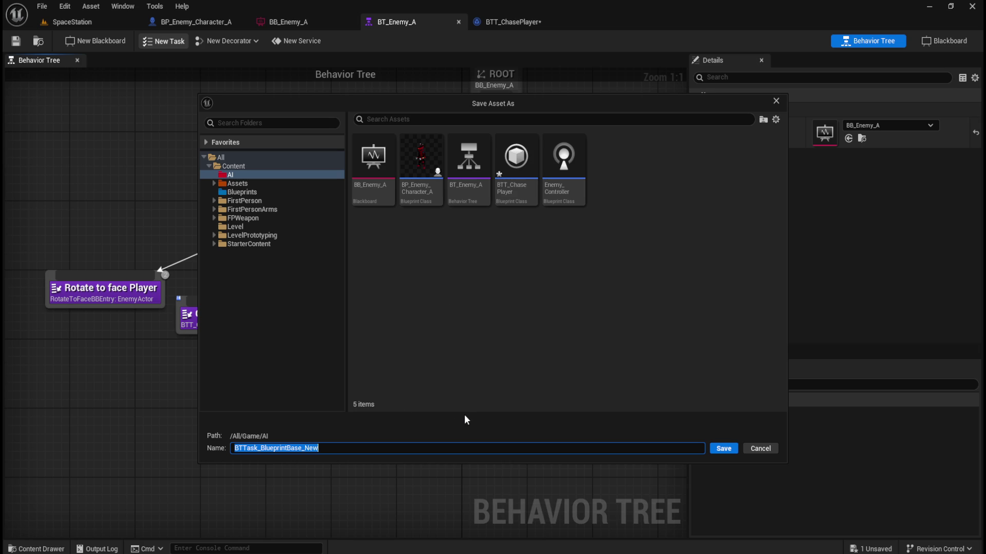
{"action": "type", "text": "BTT"}
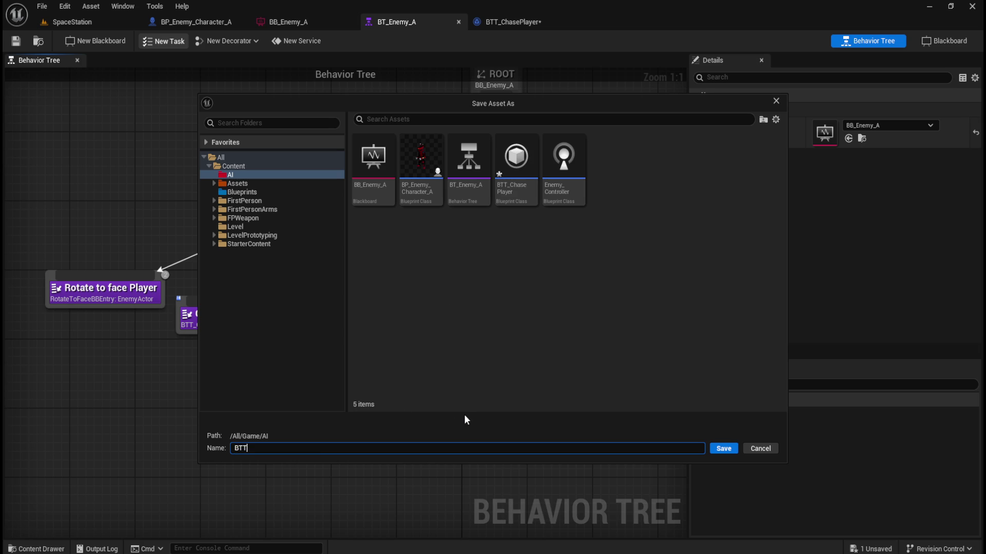
{"action": "type", "text": "_"}
{"action": "type", "text": "FindRa"}
{"action": "type", "text": "ndomPatrol"}
{"action": "key", "text": "Return"}
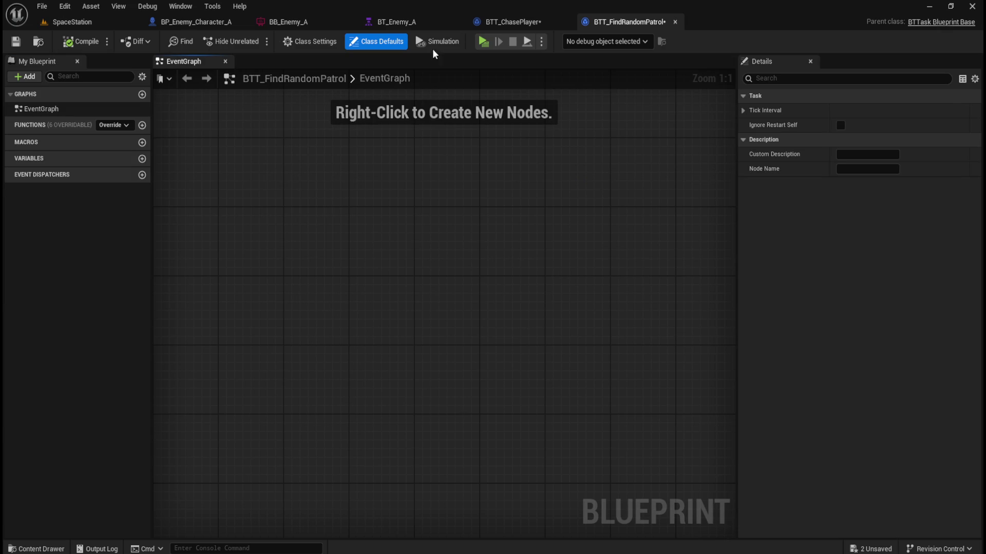
Back in BT_Enemy_A, add the BTT Find Random Patrol task under the Patrol sequence
{"action": "left_click", "coordinate": [513, 22]}
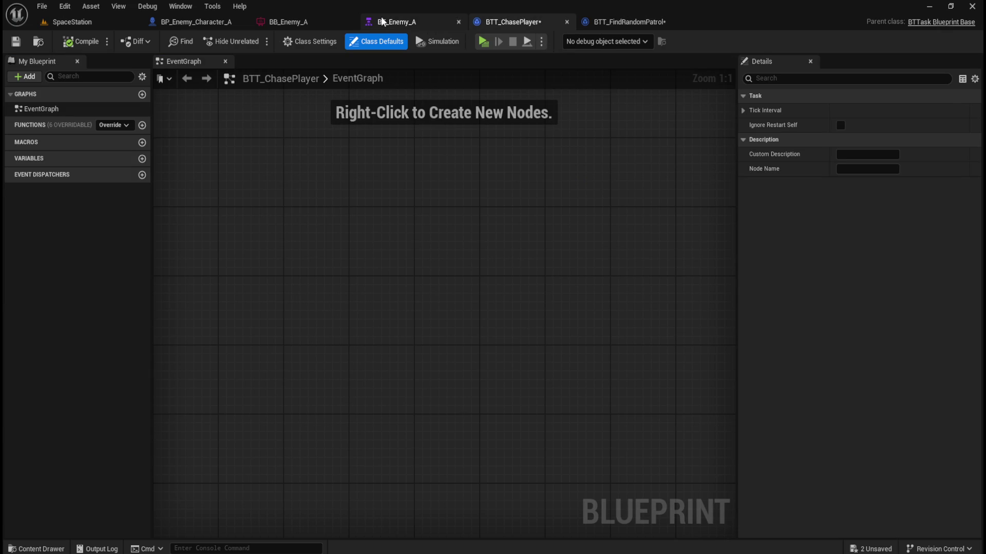
{"action": "left_click", "coordinate": [416, 22]}
{"action": "left_click_drag", "start_coordinate": [510, 346], "coordinate": [413, 325]}
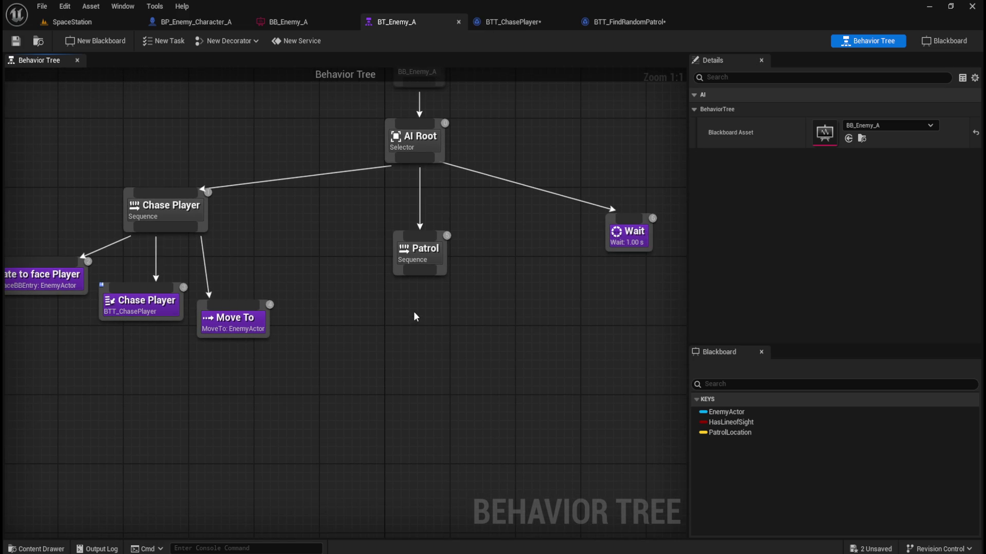
{"action": "left_click_drag", "start_coordinate": [422, 275], "coordinate": [413, 348]}
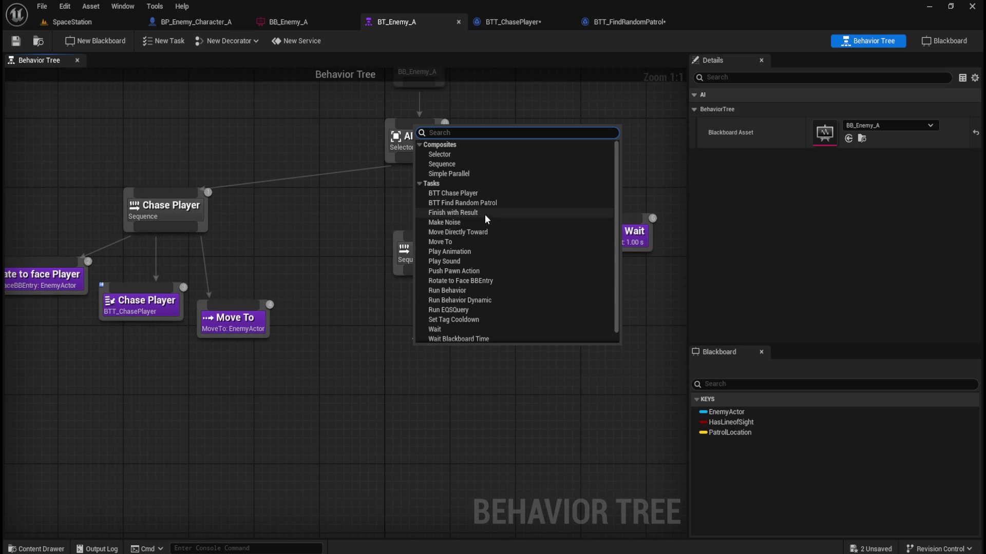
{"action": "left_click", "coordinate": [487, 202]}
{"action": "left_click_drag", "start_coordinate": [473, 370], "coordinate": [416, 361]}
{"action": "left_click", "coordinate": [424, 408]}
{"action": "left_click", "coordinate": [423, 361]}
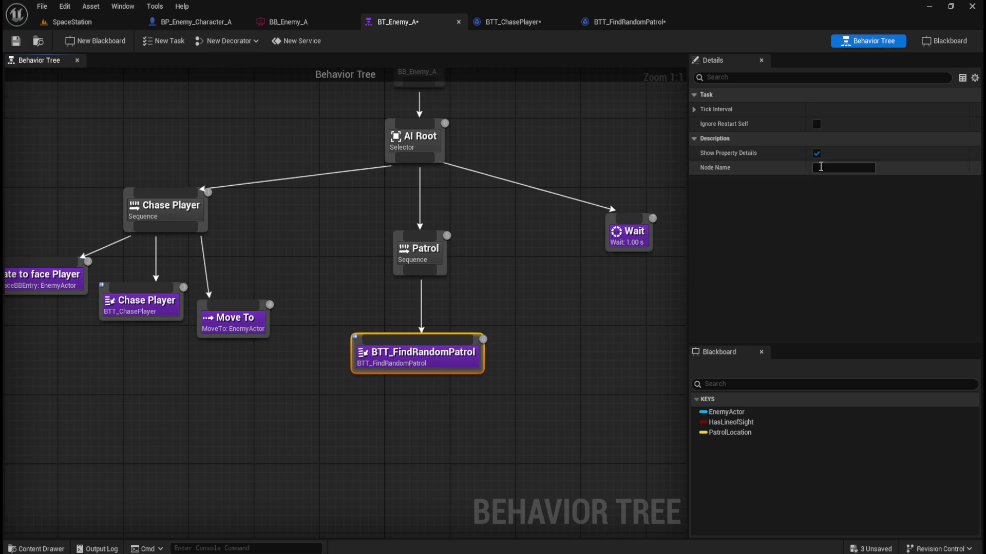
Rename the task node to 'Find Random Patrol' and nudge it into alignment
{"action": "left_click", "coordinate": [820, 168]}
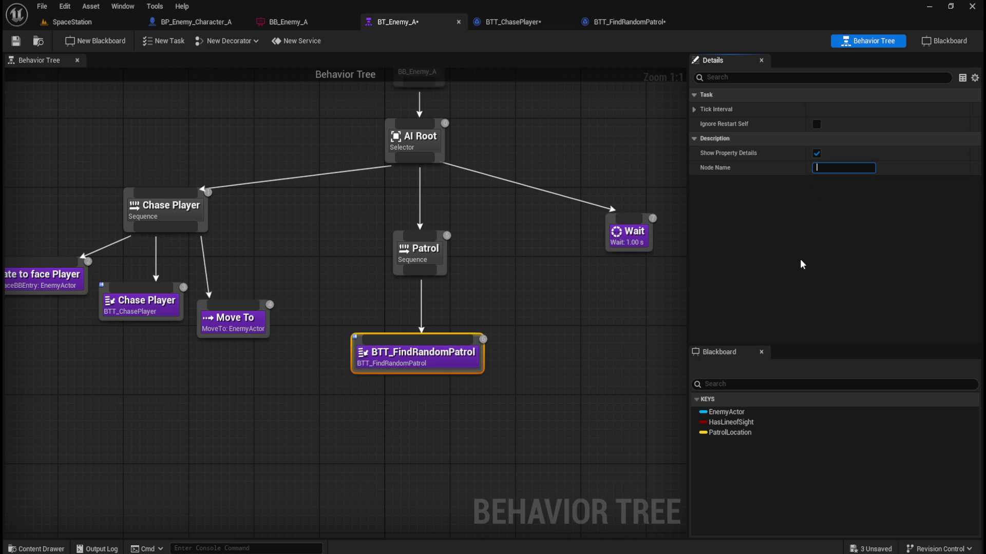
{"action": "type", "text": "Find Rndo"}
{"action": "key", "text": "BackSpace"}
{"action": "key", "text": "BackSpace"}
{"action": "key", "text": "BackSpace"}
{"action": "type", "text": "andom Patro"}
{"action": "type", "text": "l"}
{"action": "key", "text": "Return"}
{"action": "left_click", "coordinate": [477, 383]}
{"action": "left_click_drag", "start_coordinate": [421, 360], "coordinate": [430, 360]}
{"action": "left_click", "coordinate": [434, 419]}
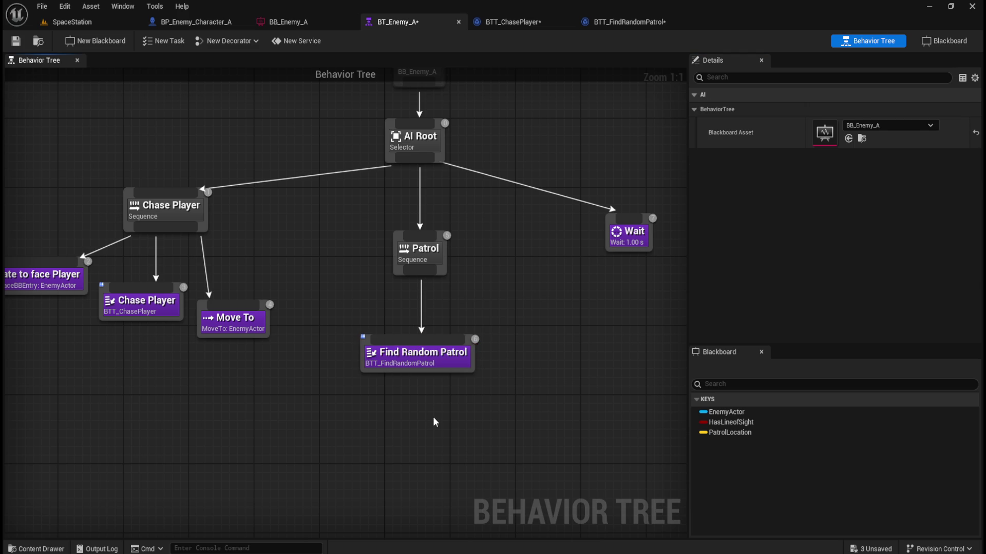
{"action": "left_click_drag", "start_coordinate": [343, 432], "coordinate": [519, 431]}
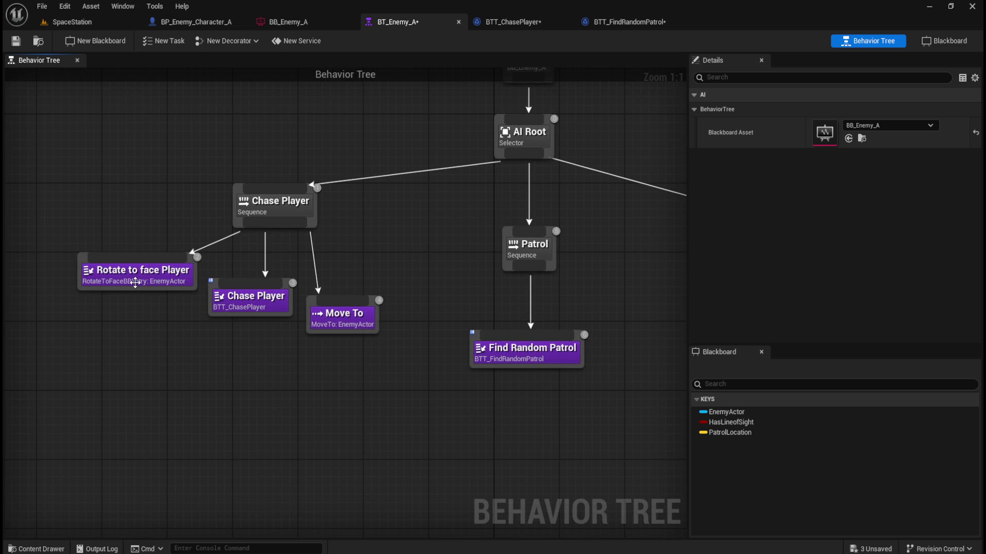
{"action": "left_click_drag", "start_coordinate": [412, 344], "coordinate": [295, 343]}
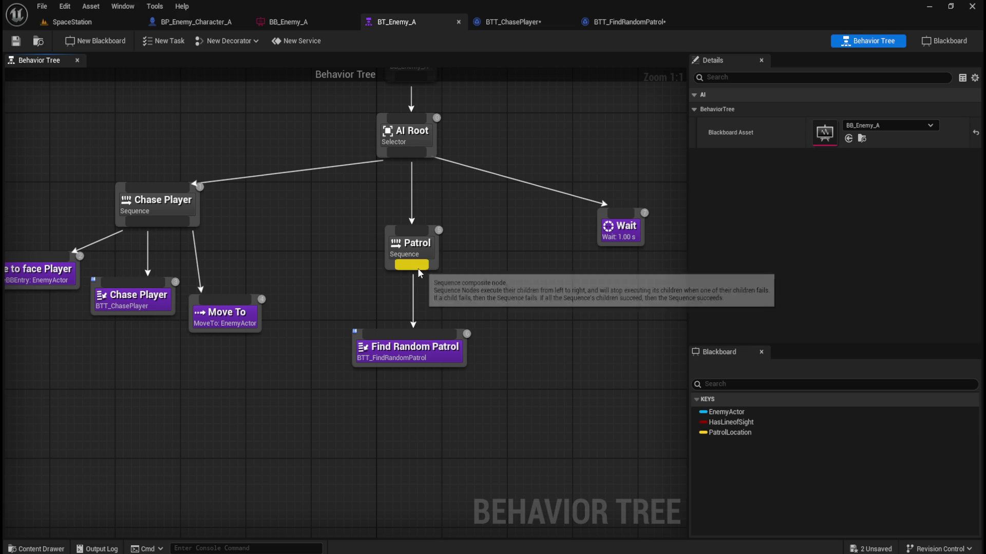
{"action": "left_click_drag", "start_coordinate": [414, 273], "coordinate": [503, 357]}
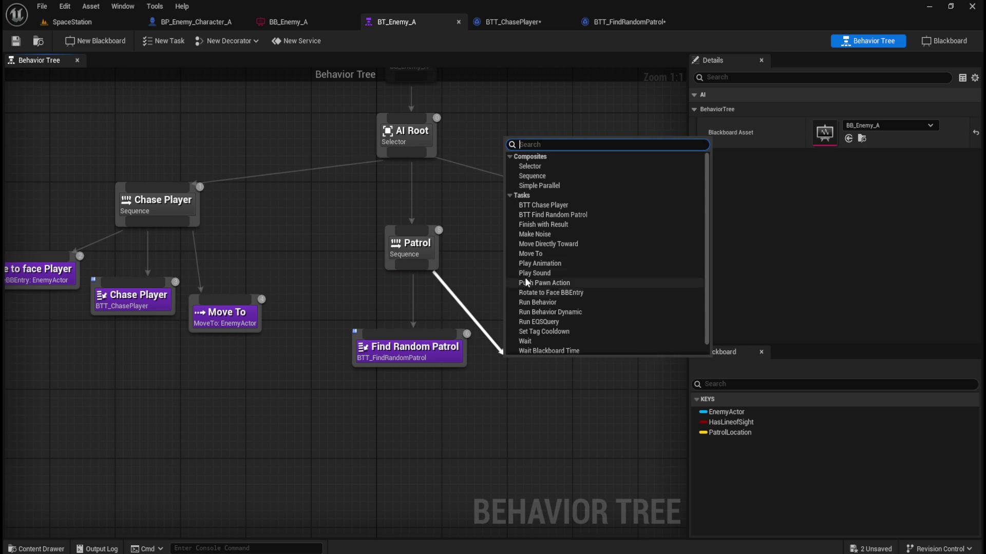
Add a Move To task under Patrol with Blackboard Key set to PatrolLocation
{"action": "left_click", "coordinate": [534, 254]}
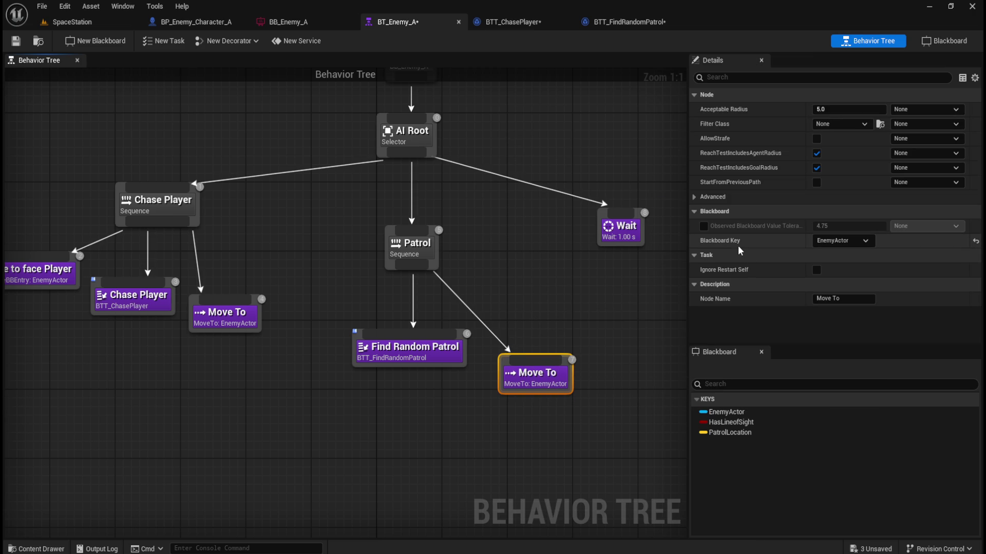
{"action": "left_click", "coordinate": [725, 431]}
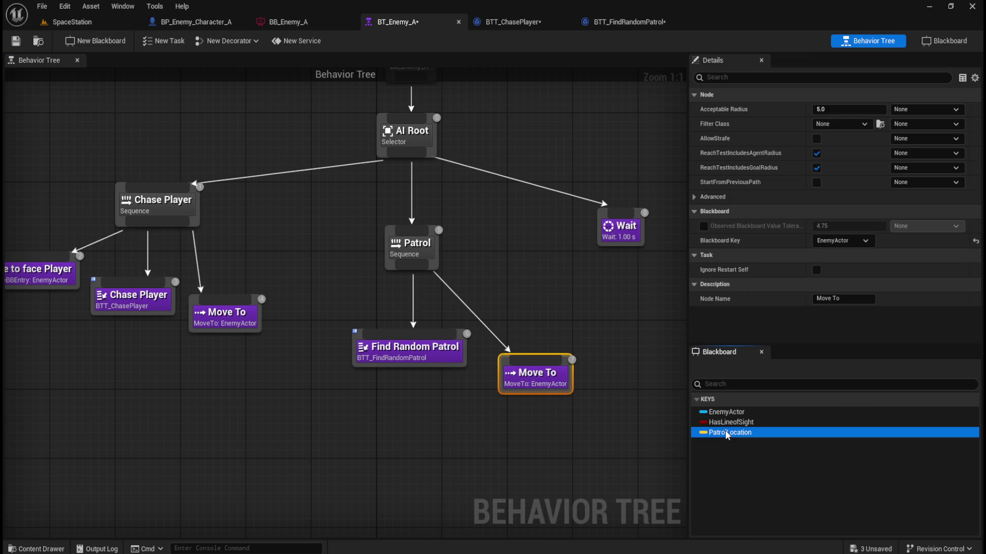
{"action": "left_click", "coordinate": [741, 465]}
{"action": "left_click", "coordinate": [844, 240]}
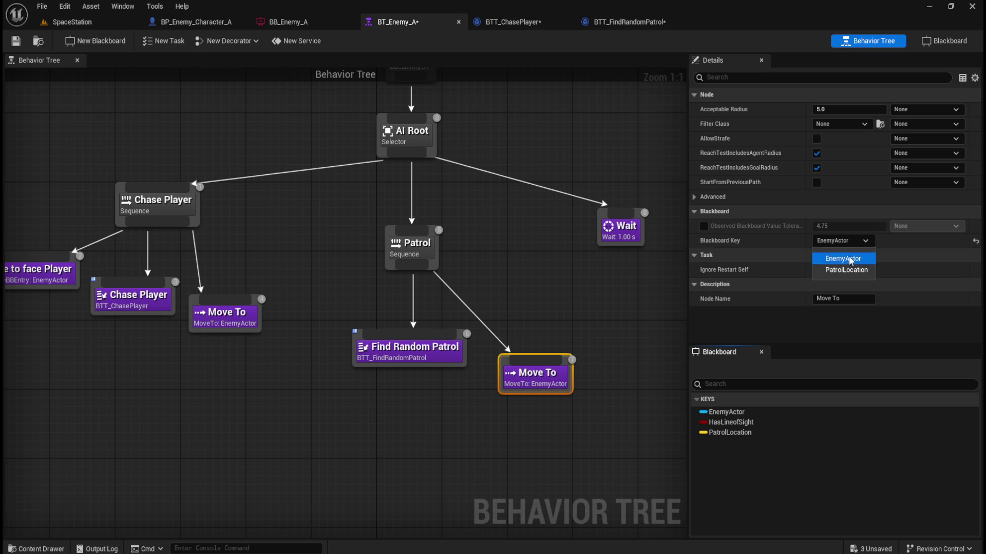
{"action": "left_click", "coordinate": [845, 269]}
{"action": "left_click", "coordinate": [563, 418]}
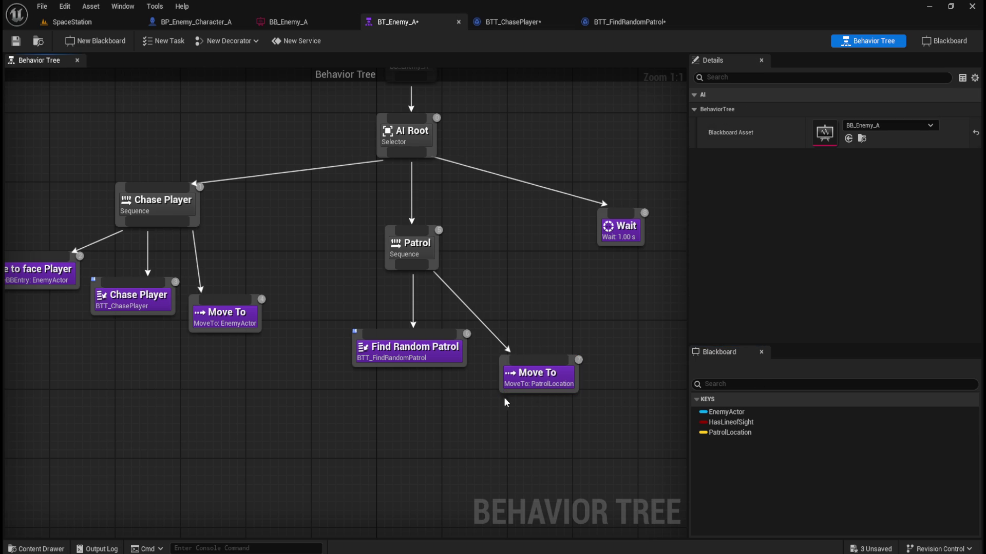
{"action": "left_click_drag", "start_coordinate": [537, 384], "coordinate": [520, 375]}
{"action": "left_click", "coordinate": [485, 412]}
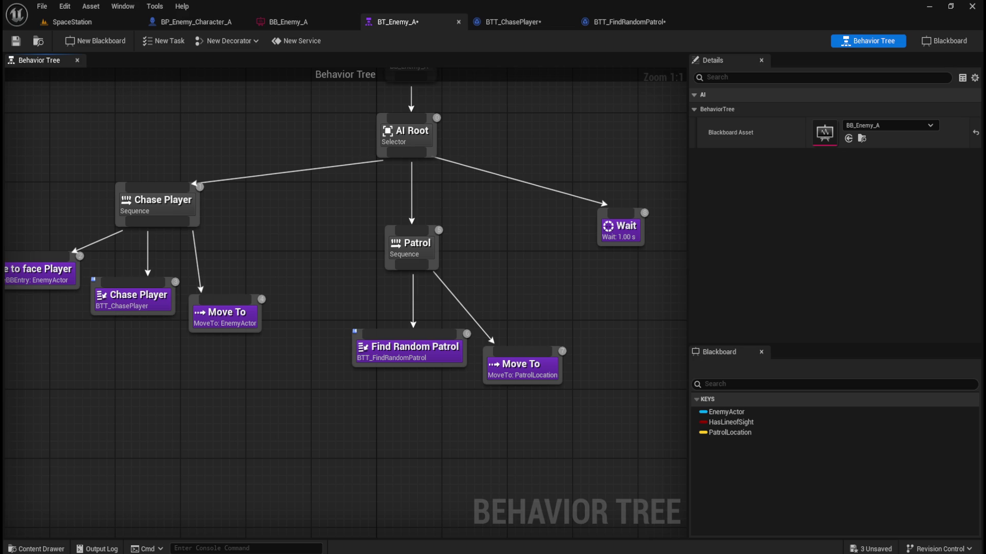
Add a Wait task as Patrol's next child, placed beside Move To
{"action": "left_click_drag", "start_coordinate": [577, 309], "coordinate": [454, 288]}
{"action": "left_click_drag", "start_coordinate": [295, 245], "coordinate": [479, 323]}
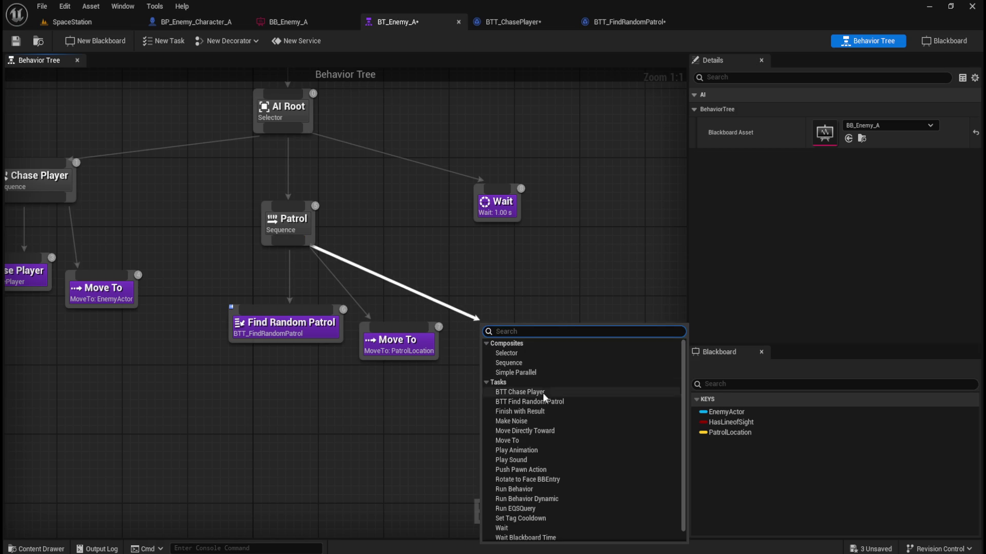
{"action": "left_click", "coordinate": [510, 516]}
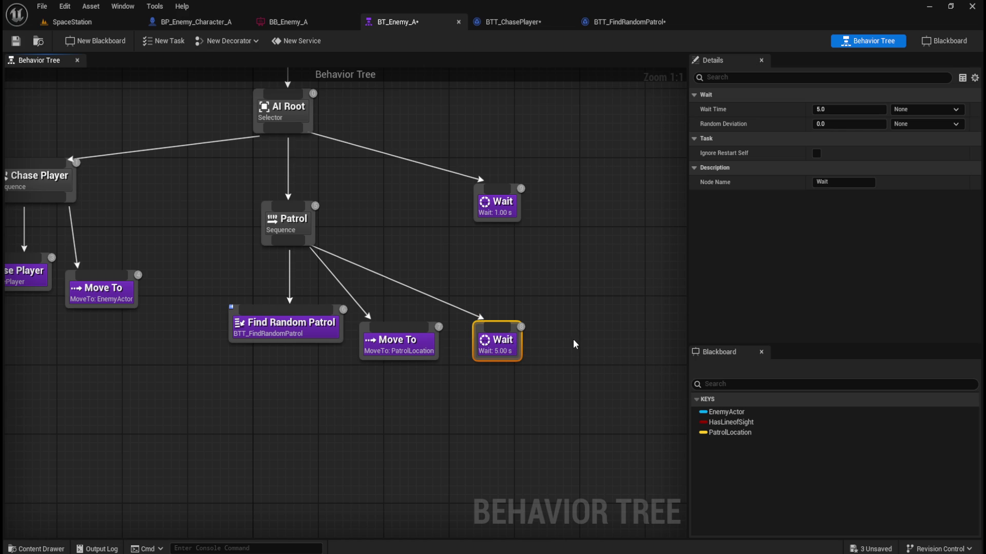
{"action": "left_click_drag", "start_coordinate": [513, 351], "coordinate": [489, 368]}
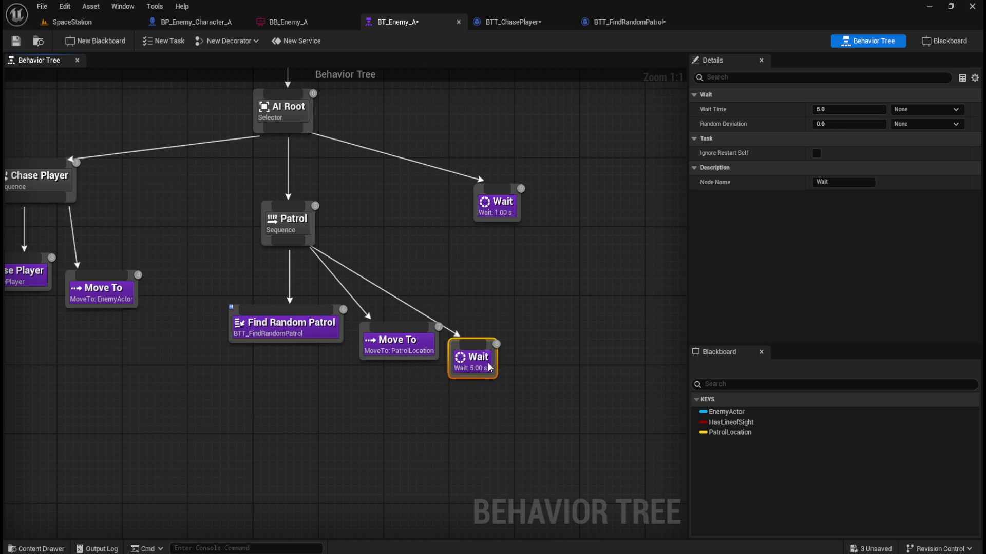
{"action": "left_click", "coordinate": [545, 342]}
{"action": "left_click", "coordinate": [477, 361]}
Set the Wait task's Wait Time to 4 and Random Deviation to 1
{"action": "left_click", "coordinate": [832, 109]}
{"action": "type", "text": "4"}
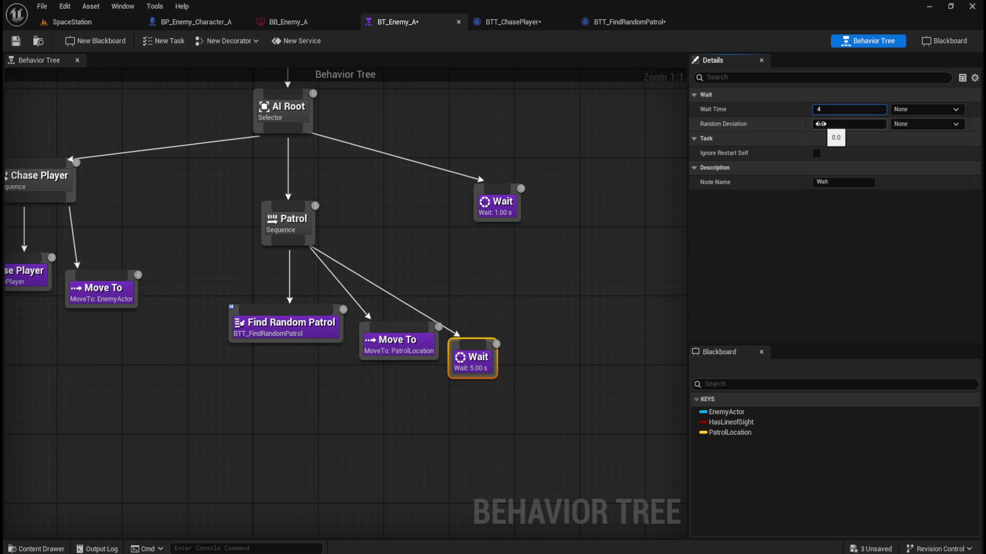
{"action": "left_click", "coordinate": [832, 124]}
{"action": "type", "text": "1"}
{"action": "left_click", "coordinate": [587, 314]}
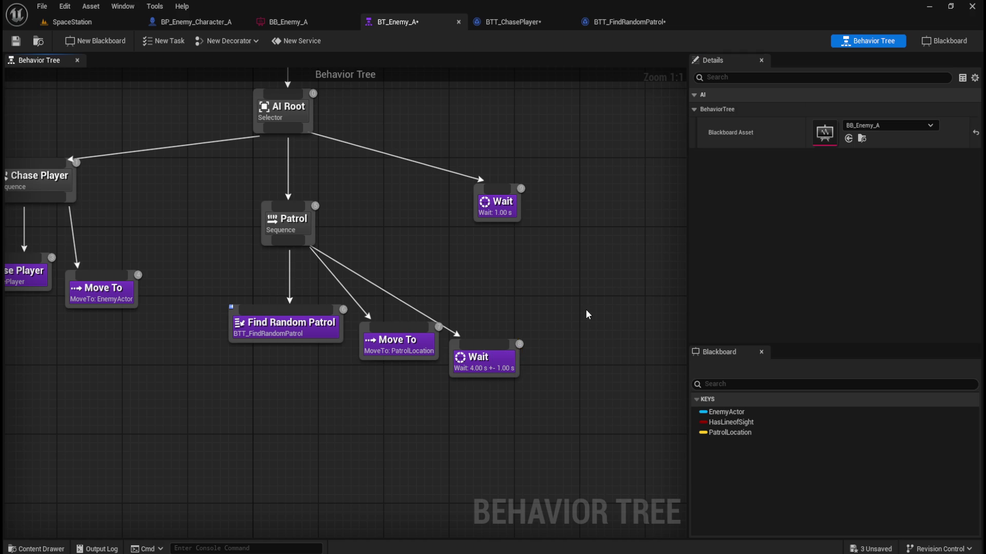
{"action": "left_click", "coordinate": [494, 368]}
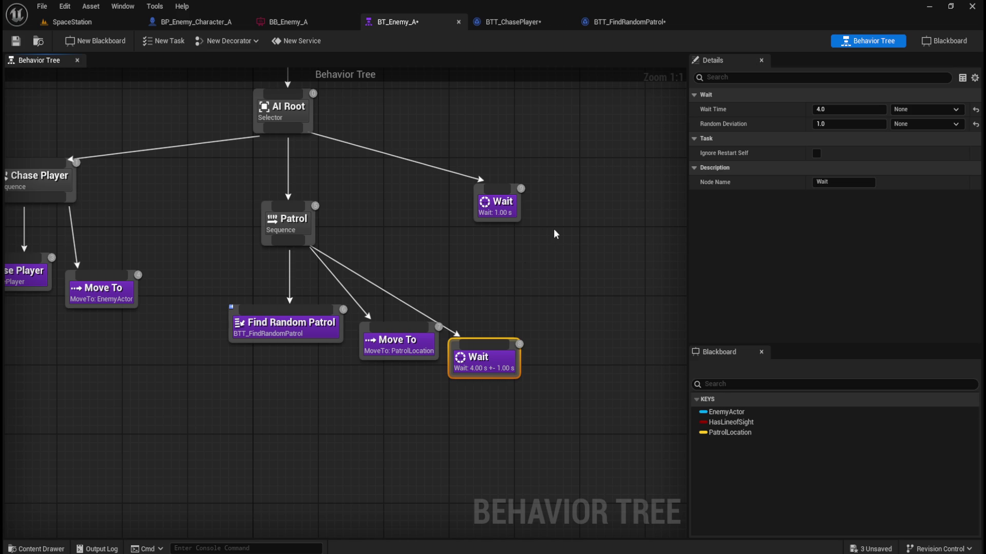
{"action": "left_click_drag", "start_coordinate": [528, 278], "coordinate": [654, 363]}
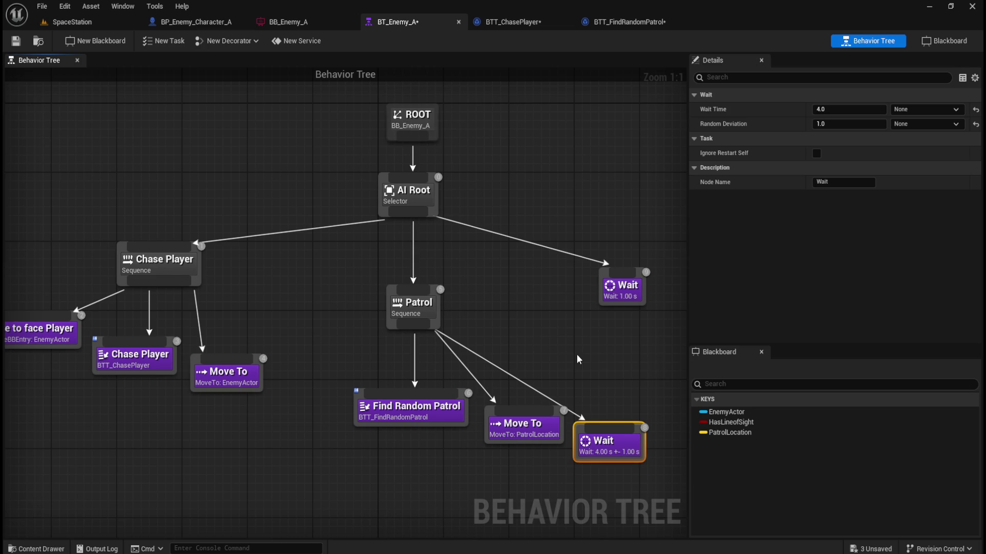
Save BT_Enemy_A and switch to the BTT_ChasePlayer task blueprint's EventGraph
{"action": "left_click_drag", "start_coordinate": [577, 359], "coordinate": [503, 307]}
{"action": "left_click", "coordinate": [15, 41]}
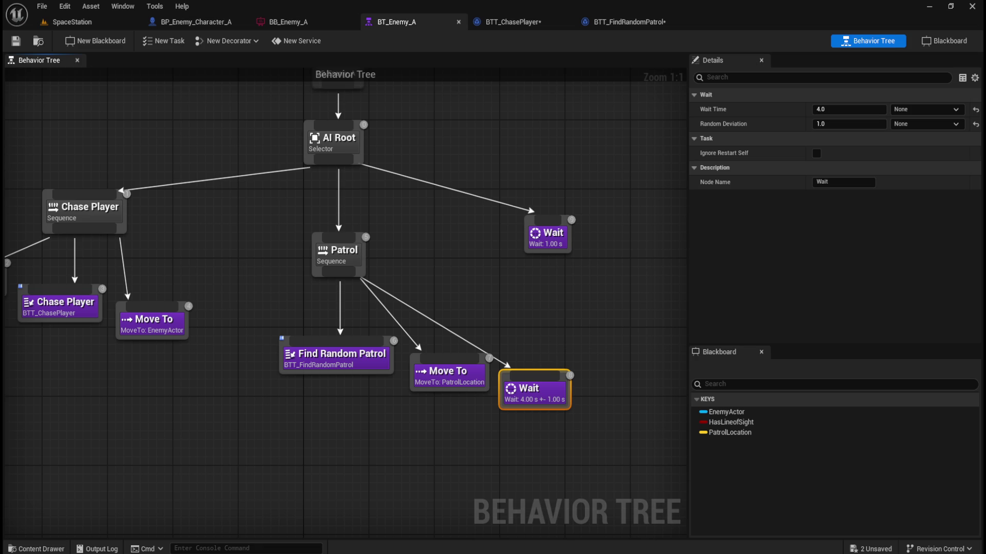
{"action": "left_click", "coordinate": [285, 426]}
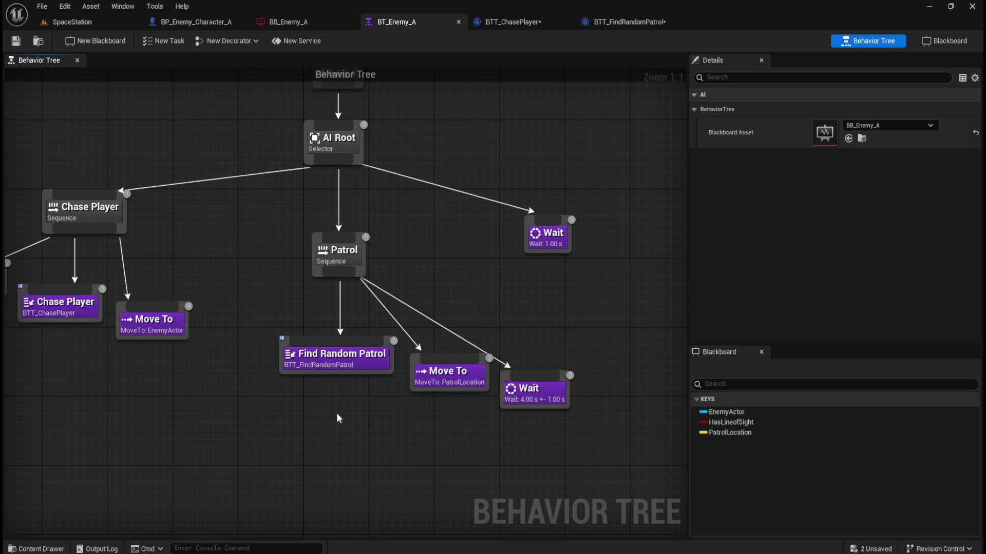
{"action": "left_click", "coordinate": [528, 22]}
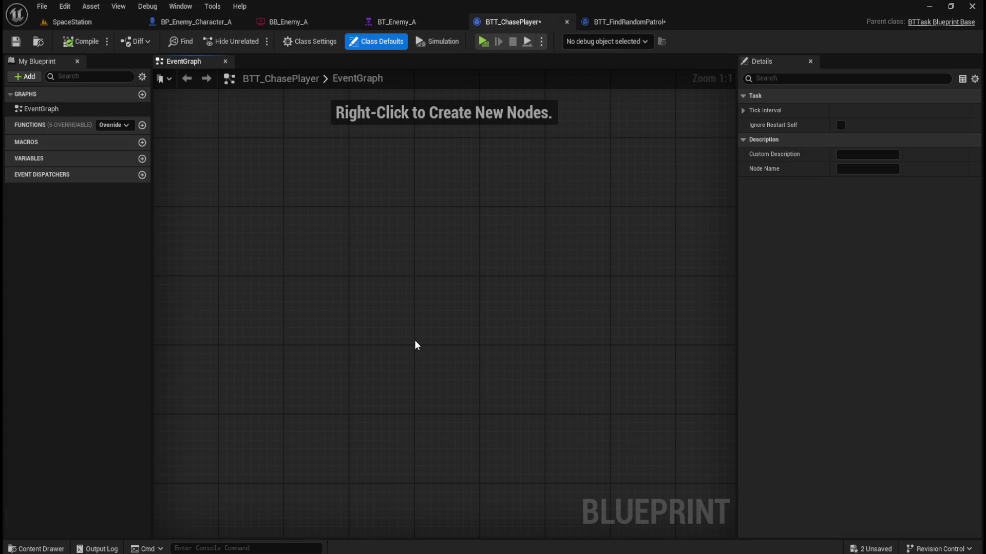
Add an Event Receive Execute AI node to BTT_ChasePlayer's EventGraph
{"action": "right_click", "coordinate": [365, 314]}
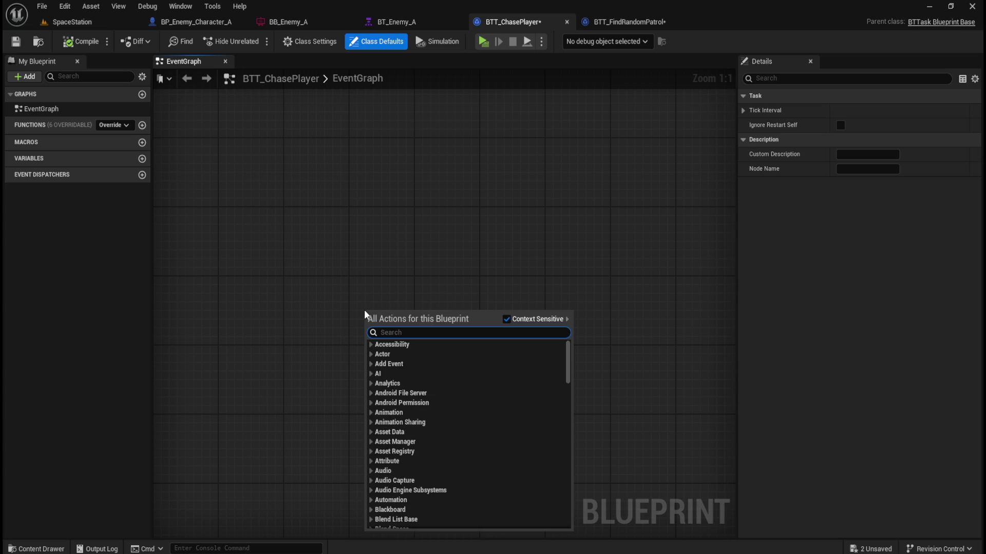
{"action": "type", "text": "event receive exe"}
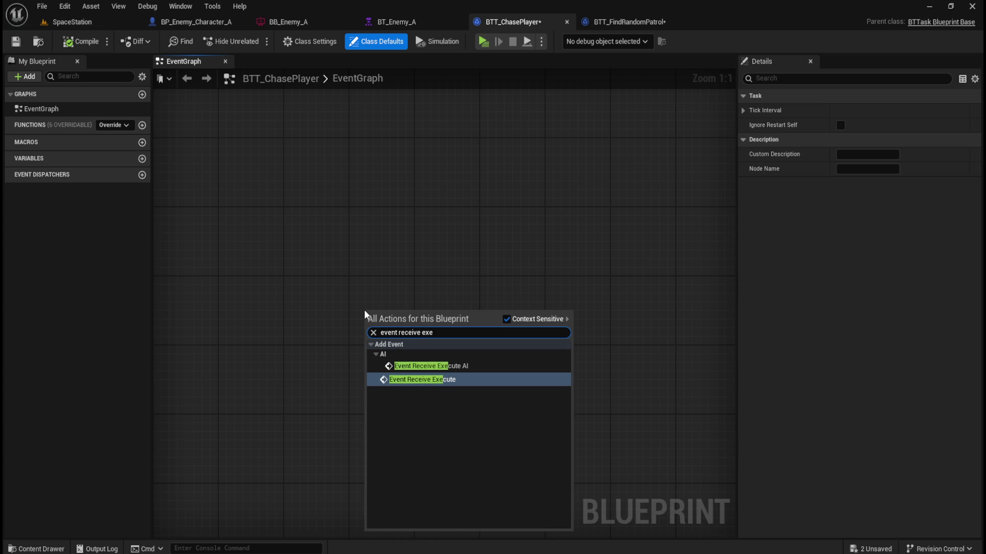
{"action": "key", "text": "Up"}
{"action": "key", "text": "Down"}
{"action": "key", "text": "Up"}
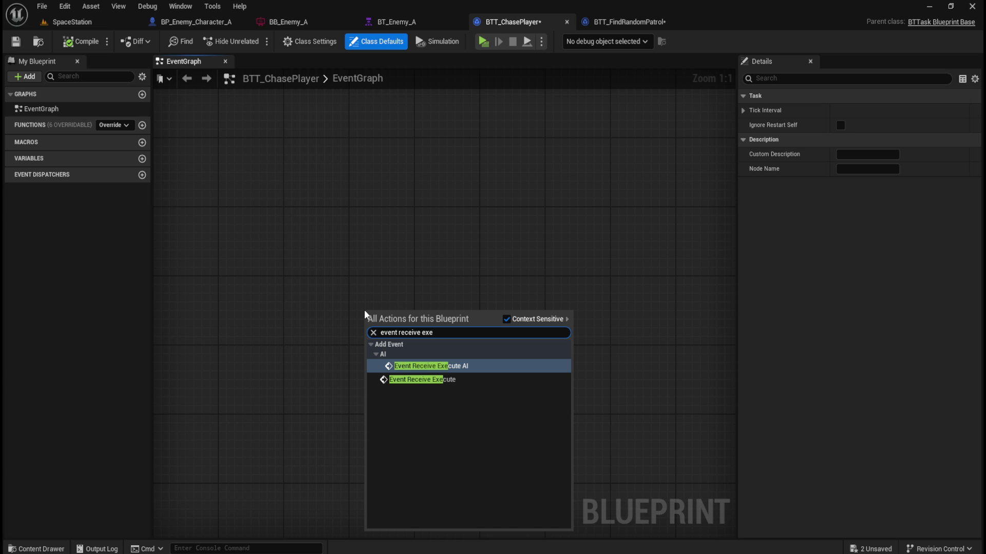
{"action": "key", "text": "Return"}
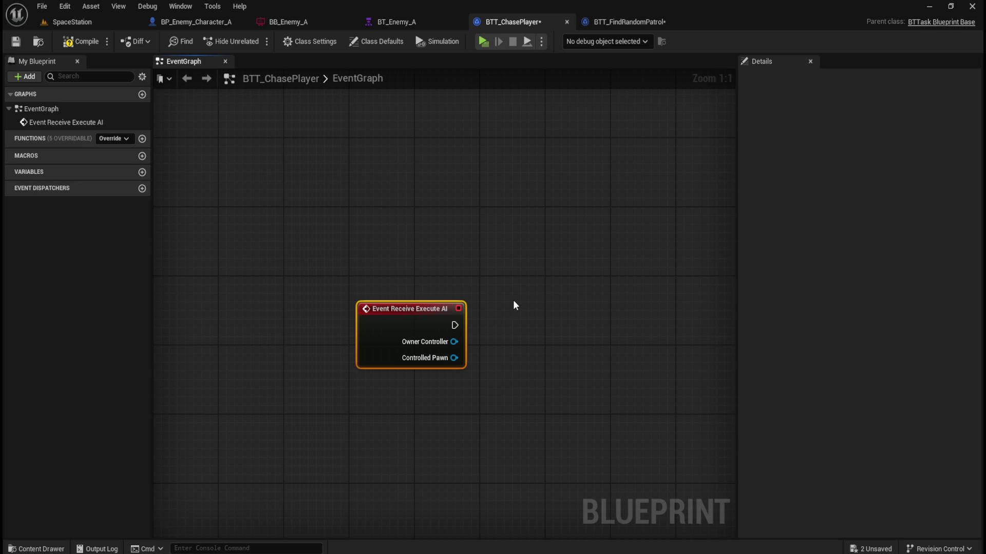
{"action": "left_click", "coordinate": [531, 295]}
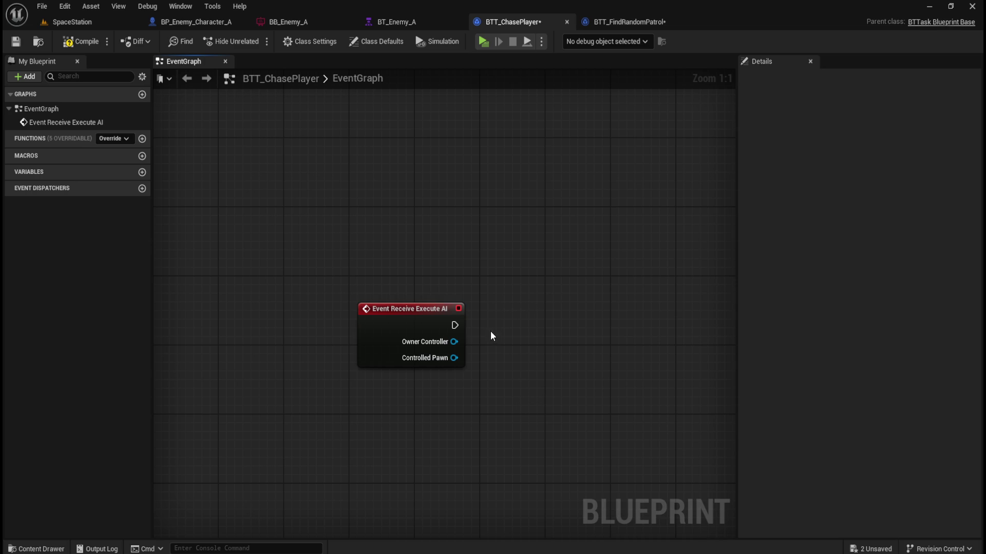
Wire a Cast To BP_Enemy_Character_A after the event, feeding Controlled Pawn into Object
{"action": "mouse_move", "coordinate": [454, 325]}
{"action": "left_mouse_down"}
{"action": "mouse_move", "coordinate": [524, 316]}
{"action": "mouse_move", "coordinate": [517, 322]}
{"action": "left_mouse_up"}
{"action": "type", "text": "cast to enemy"}
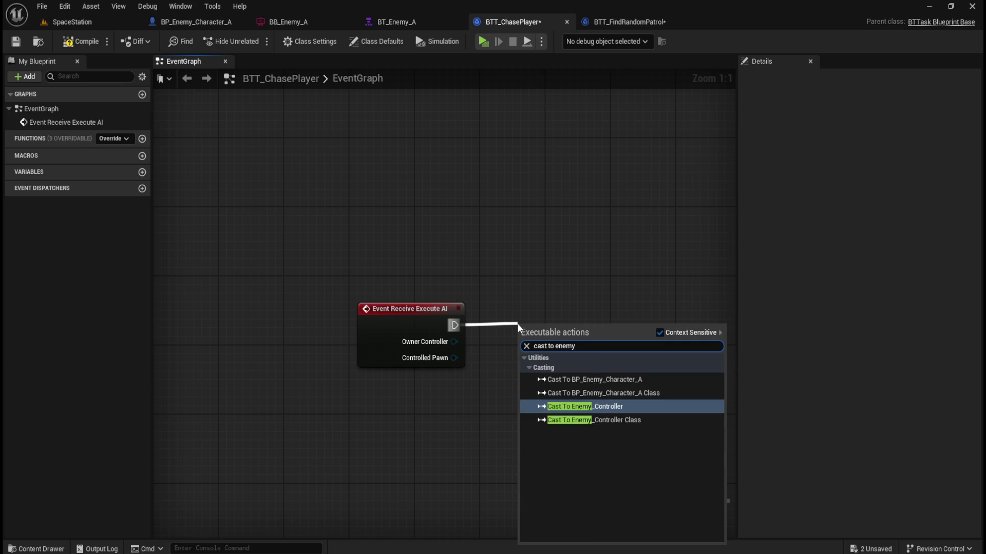
{"action": "key", "text": "Up"}
{"action": "key", "text": "Up"}
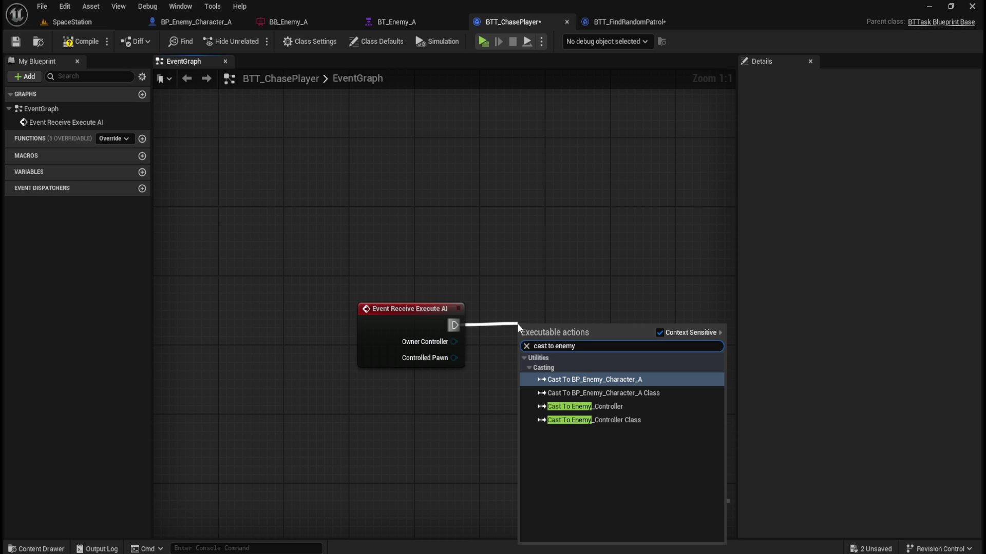
{"action": "key", "text": "Return"}
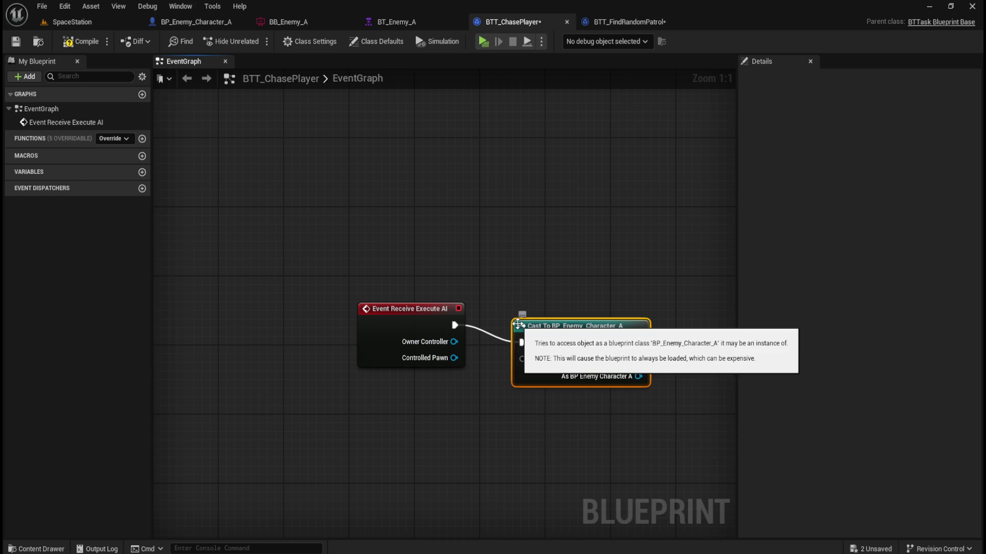
{"action": "left_click_drag", "start_coordinate": [543, 334], "coordinate": [535, 317]}
{"action": "left_click_drag", "start_coordinate": [448, 269], "coordinate": [602, 344]}
{"action": "left_click", "coordinate": [557, 267]}
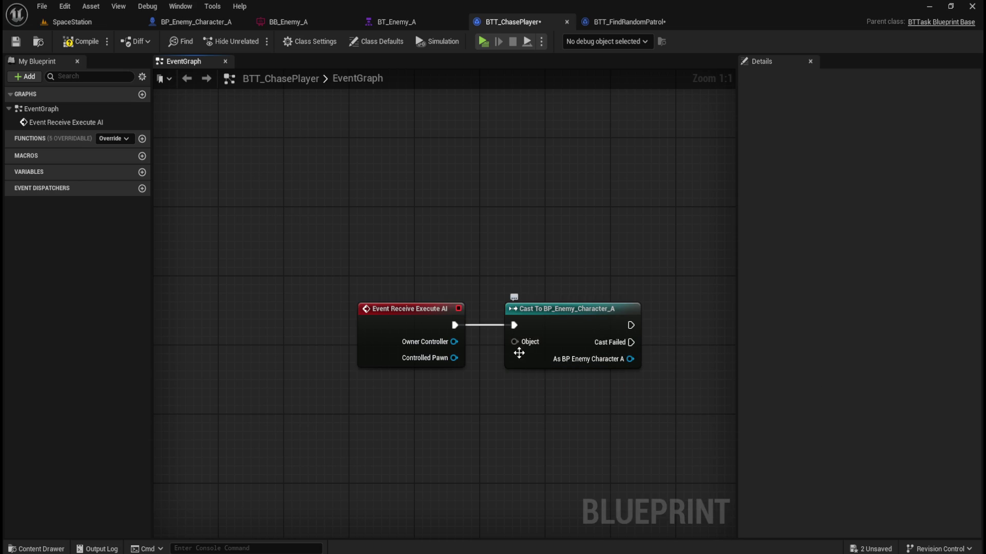
{"action": "left_click_drag", "start_coordinate": [515, 342], "coordinate": [452, 358]}
Align the event and cast nodes so the execution wire runs straight
{"action": "left_click_drag", "start_coordinate": [417, 257], "coordinate": [535, 398]}
{"action": "key", "text": "q"}
{"action": "left_click", "coordinate": [517, 398]}
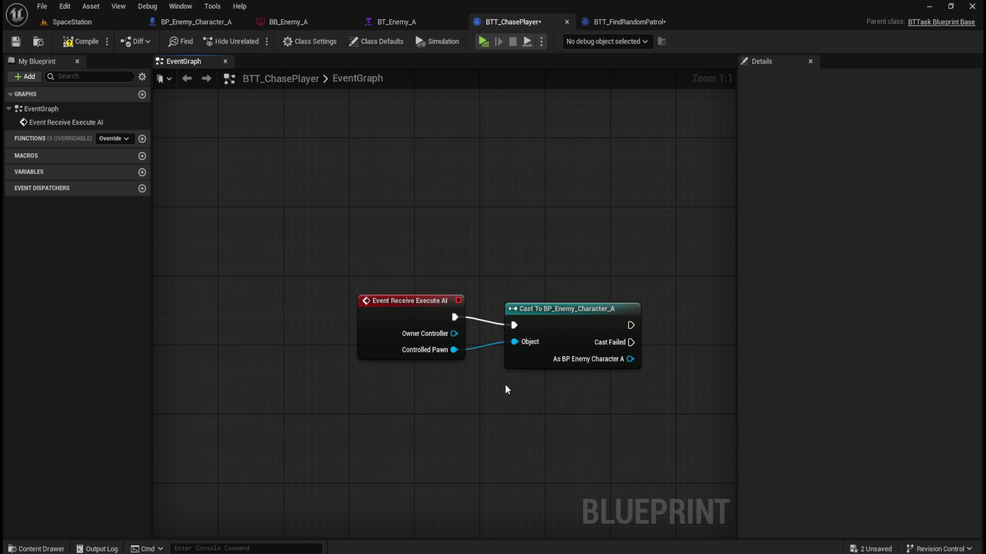
{"action": "key", "text": "ctrl+z"}
{"action": "left_click", "coordinate": [601, 327]}
{"action": "key", "text": "ctrl+z"}
{"action": "left_click", "coordinate": [581, 238]}
{"action": "mouse_move", "coordinate": [378, 258]}
{"action": "left_mouse_down"}
{"action": "mouse_move", "coordinate": [550, 302]}
{"action": "mouse_move", "coordinate": [538, 293]}
{"action": "mouse_move", "coordinate": [555, 291]}
{"action": "left_mouse_up"}
{"action": "left_click", "coordinate": [516, 230]}
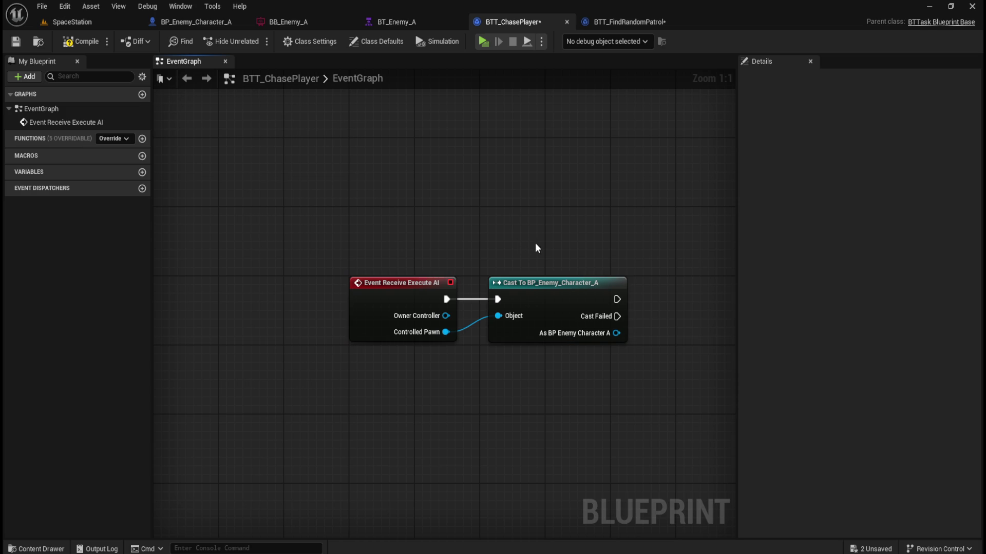
{"action": "mouse_move", "coordinate": [582, 245]}
{"action": "left_mouse_down"}
{"action": "mouse_move", "coordinate": [447, 168]}
{"action": "mouse_move", "coordinate": [470, 182]}
{"action": "left_mouse_up"}
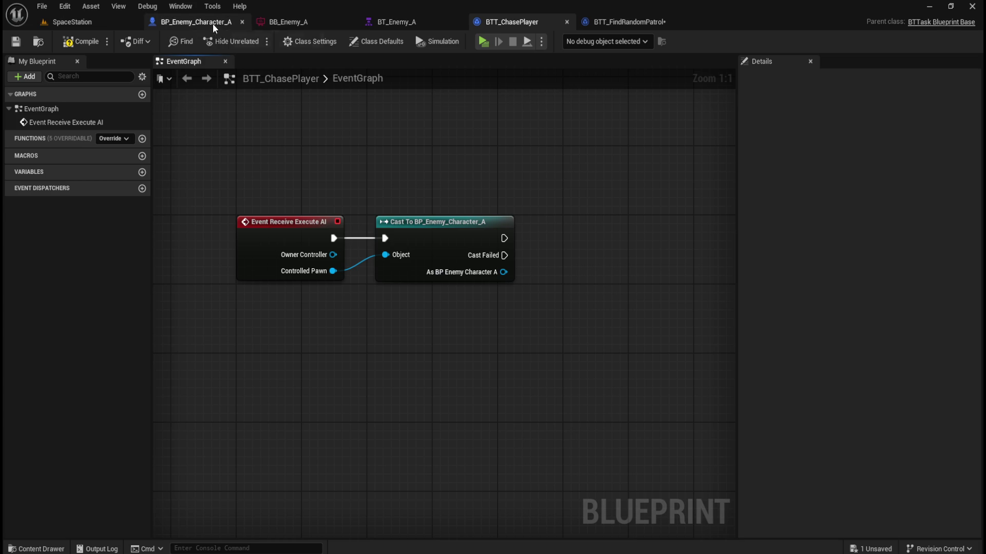
Compile BTT_ChasePlayer and add a new function named Update Walk Speed to BP_Enemy_Character_A
{"action": "left_click", "coordinate": [79, 42]}
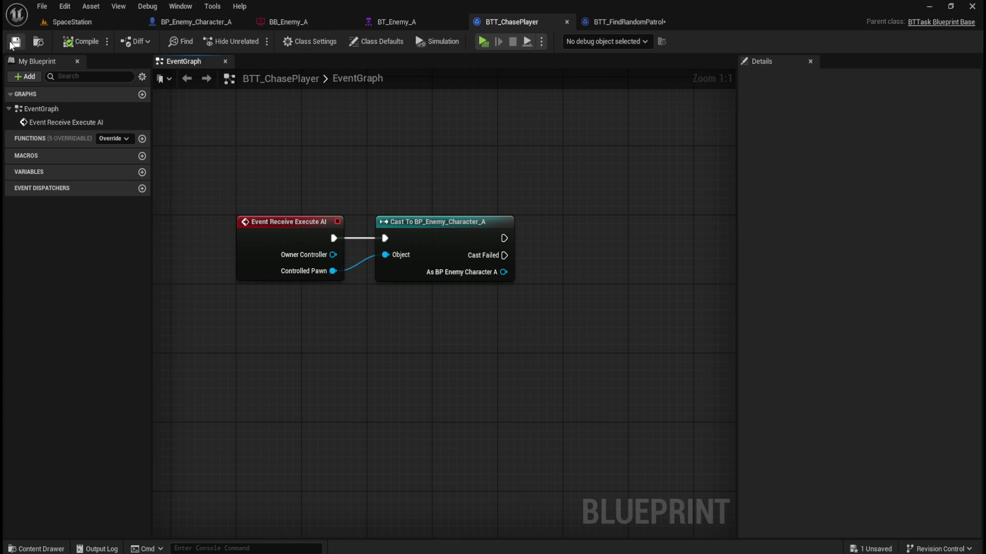
{"action": "left_click", "coordinate": [199, 20]}
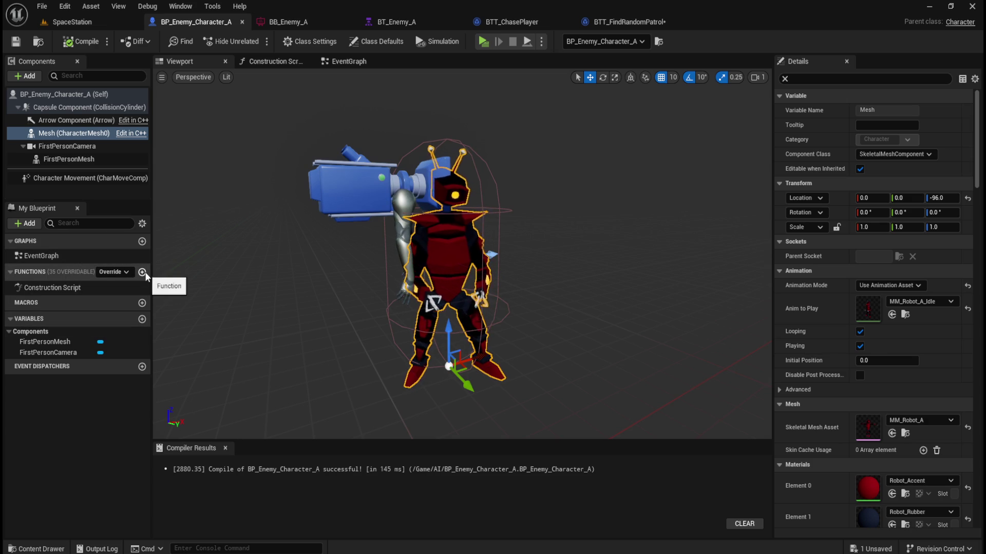
{"action": "left_click", "coordinate": [142, 272]}
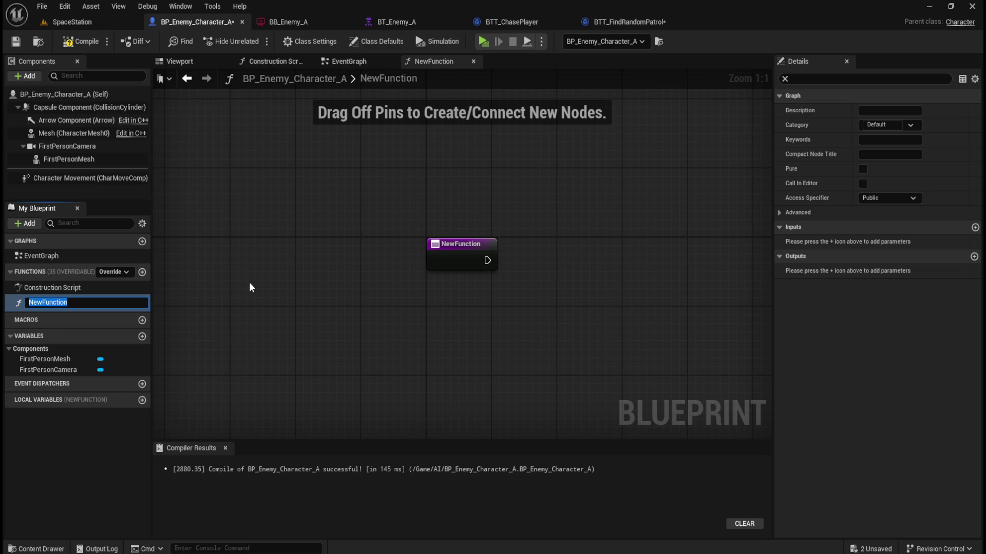
{"action": "type", "text": "Update"}
{"action": "type", "text": " Walk Speed"}
{"action": "key", "text": "Return"}
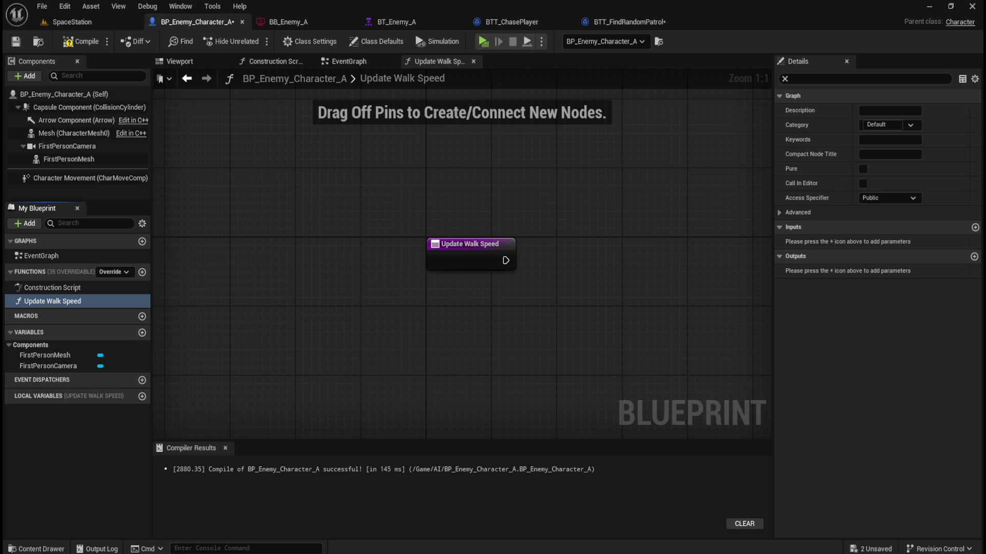
Add a Float input named NewWalkSpeed to the Update Walk Speed function
{"action": "left_click", "coordinate": [106, 290]}
{"action": "left_click", "coordinate": [102, 301]}
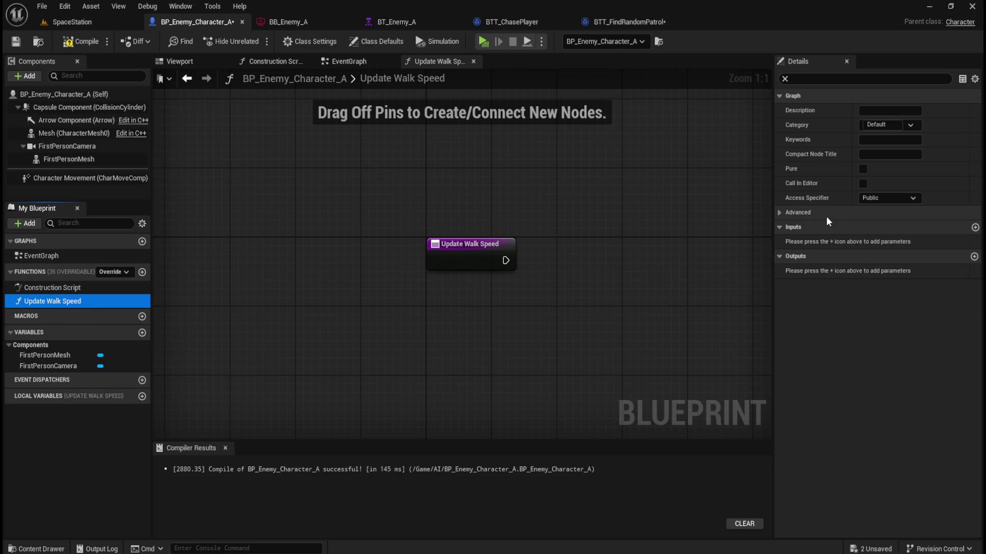
{"action": "left_click", "coordinate": [975, 228]}
{"action": "left_click", "coordinate": [974, 228]}
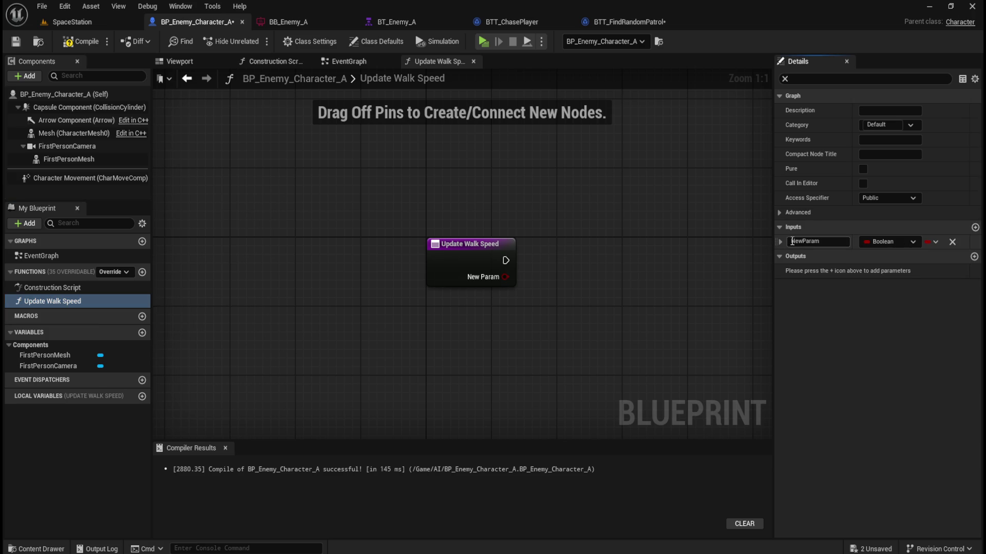
{"action": "left_click", "coordinate": [895, 242]}
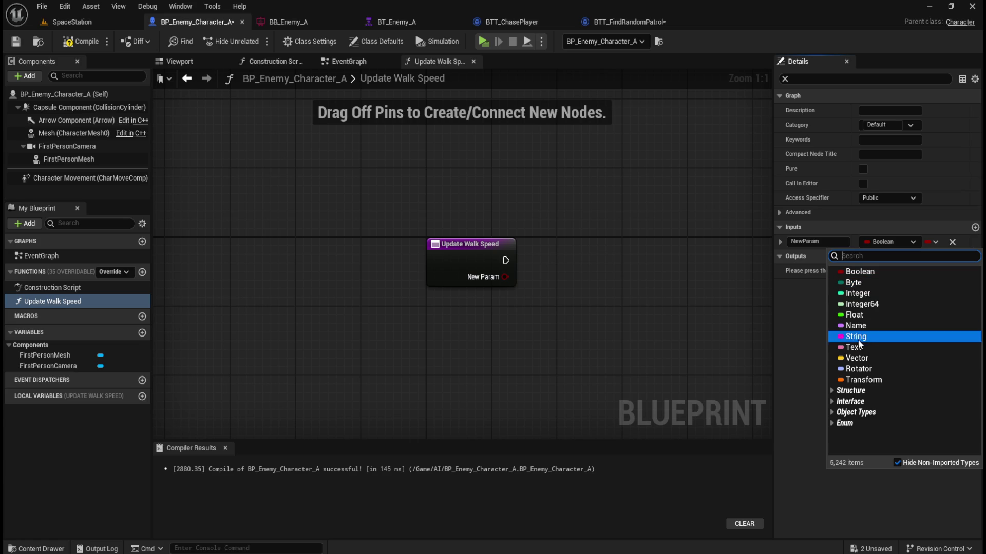
{"action": "left_click", "coordinate": [855, 315]}
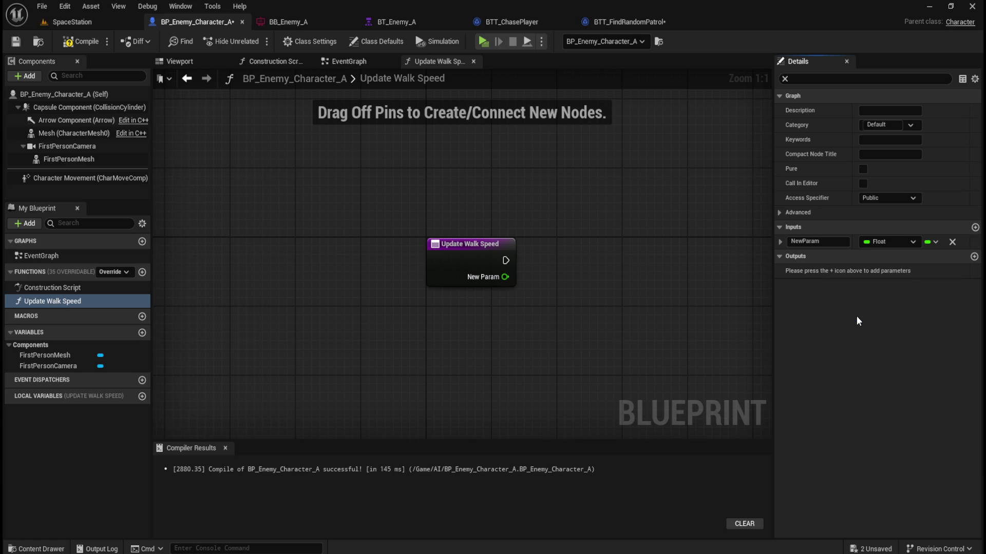
{"action": "left_click", "coordinate": [836, 243]}
{"action": "key", "text": "ctrl+a"}
{"action": "type", "text": "NewWalkSpeed"}
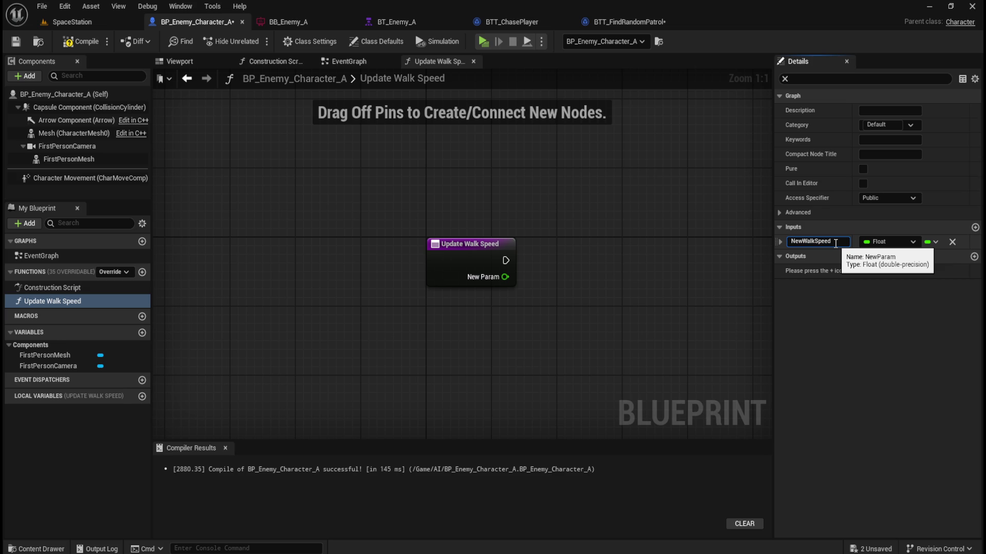
{"action": "key", "text": "Return"}
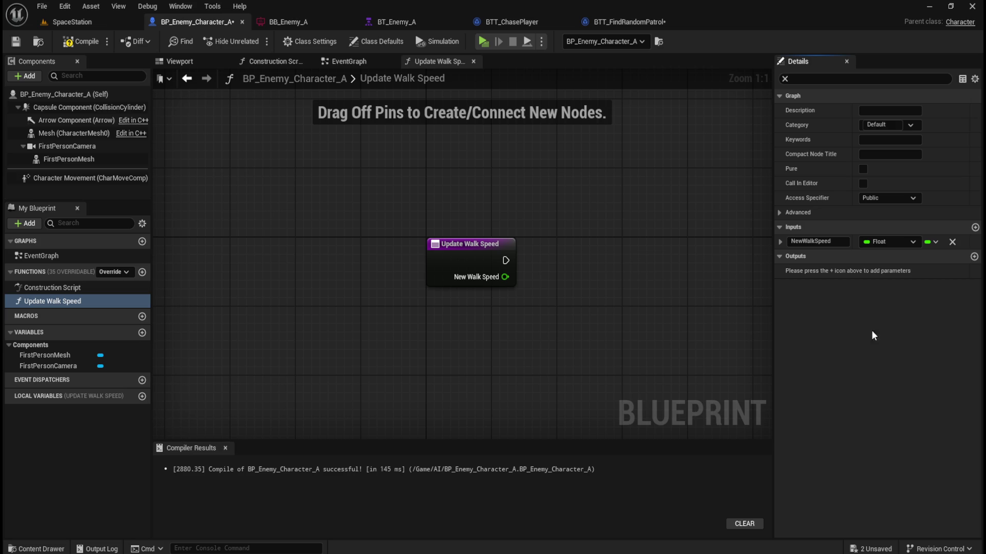
Add Character Movement and a Set Max Walk Speed node wired to the entry and NewWalkSpeed
{"action": "mouse_move", "coordinate": [67, 177]}
{"action": "left_mouse_down"}
{"action": "mouse_move", "coordinate": [435, 343]}
{"action": "mouse_move", "coordinate": [374, 332]}
{"action": "left_mouse_up"}
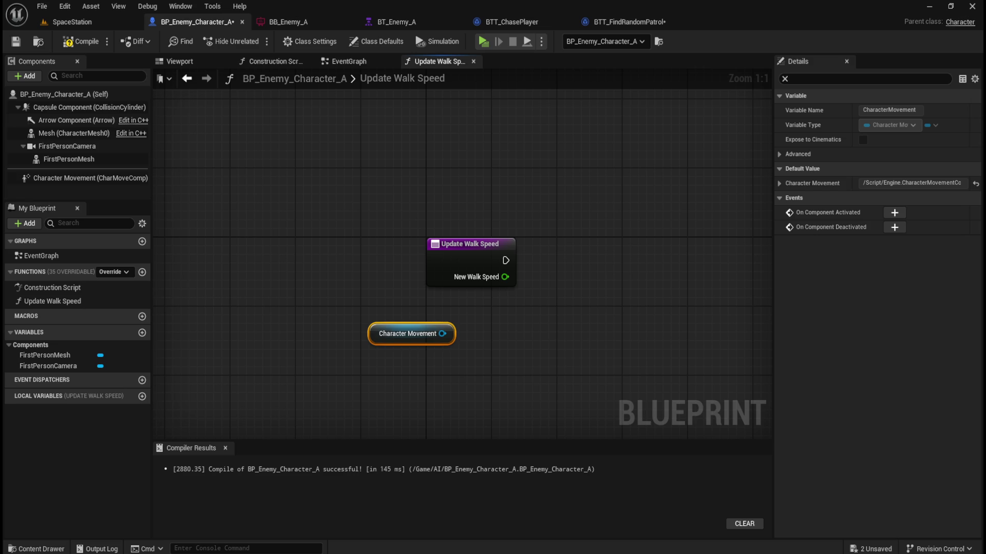
{"action": "left_click_drag", "start_coordinate": [442, 333], "coordinate": [508, 333]}
{"action": "type", "text": "set max walk speed"}
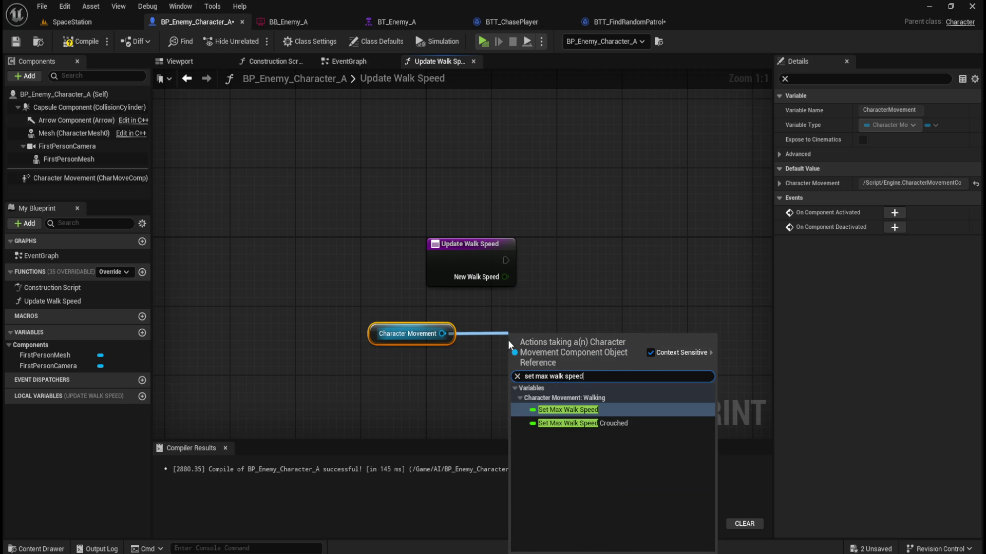
{"action": "left_click", "coordinate": [594, 410]}
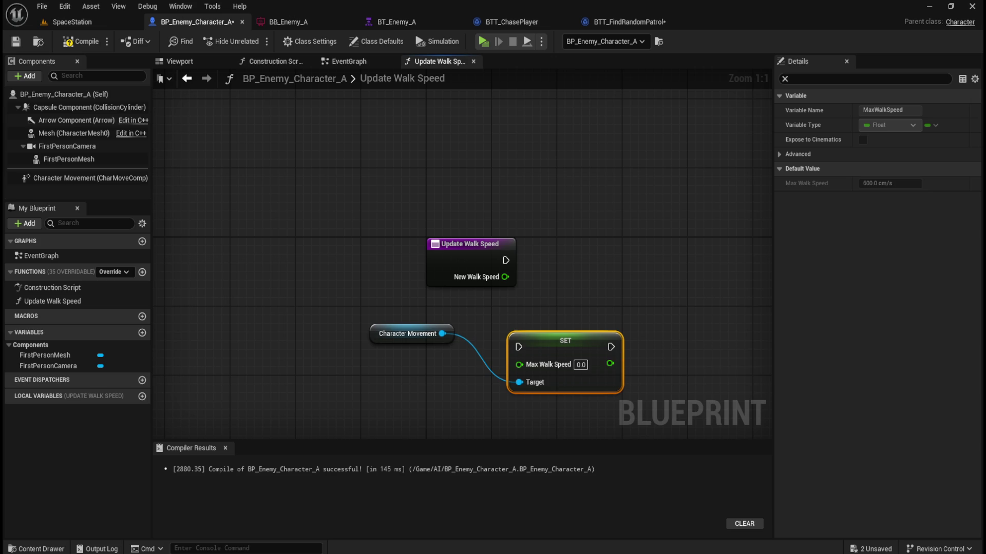
{"action": "mouse_move", "coordinate": [585, 334]}
{"action": "left_mouse_down"}
{"action": "mouse_move", "coordinate": [626, 246]}
{"action": "mouse_move", "coordinate": [614, 250]}
{"action": "left_mouse_up"}
{"action": "mouse_move", "coordinate": [505, 260]}
{"action": "left_mouse_down"}
{"action": "mouse_move", "coordinate": [551, 260]}
{"action": "mouse_move", "coordinate": [544, 276]}
{"action": "mouse_move", "coordinate": [559, 276]}
{"action": "left_mouse_up"}
{"action": "left_click", "coordinate": [434, 336]}
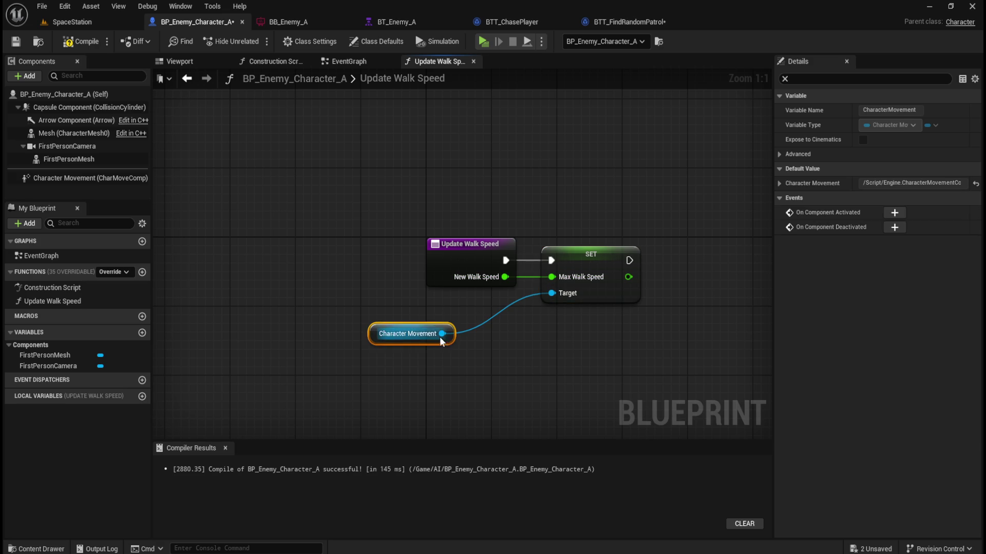
Tidy the function's node layout, then compile and save BP_Enemy_Character_A
{"action": "mouse_move", "coordinate": [442, 334]}
{"action": "left_mouse_down"}
{"action": "mouse_move", "coordinate": [477, 310]}
{"action": "mouse_move", "coordinate": [551, 293]}
{"action": "left_mouse_up"}
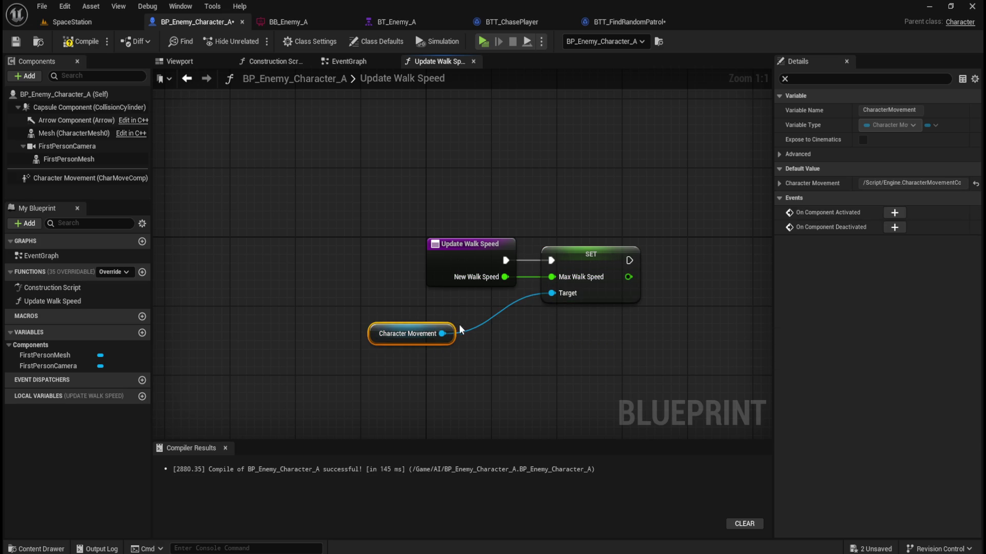
{"action": "left_click_drag", "start_coordinate": [455, 335], "coordinate": [521, 309]}
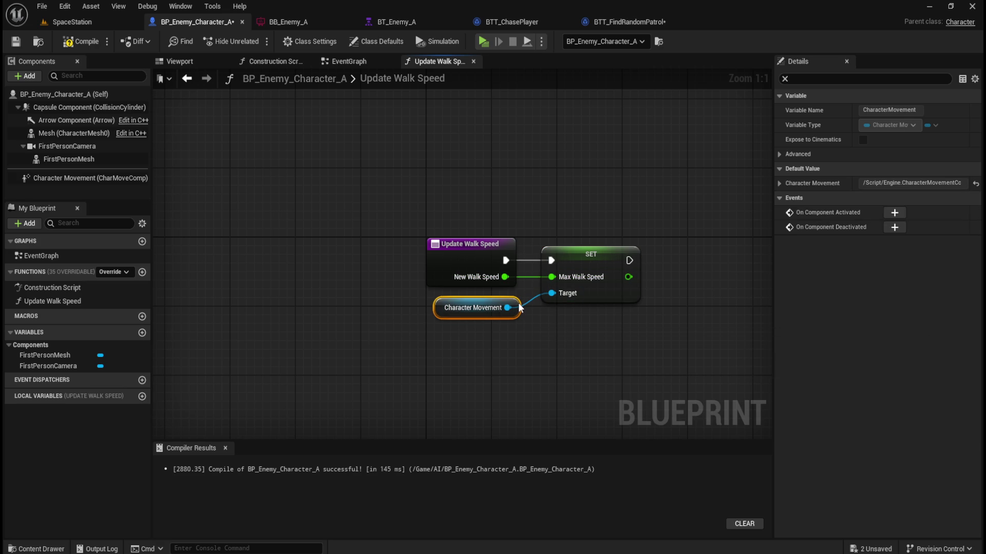
{"action": "left_click", "coordinate": [502, 205]}
{"action": "left_click_drag", "start_coordinate": [473, 210], "coordinate": [506, 248]}
{"action": "key", "text": "Left"}
{"action": "key", "text": "Left"}
{"action": "key", "text": "Left"}
{"action": "left_click", "coordinate": [537, 224]}
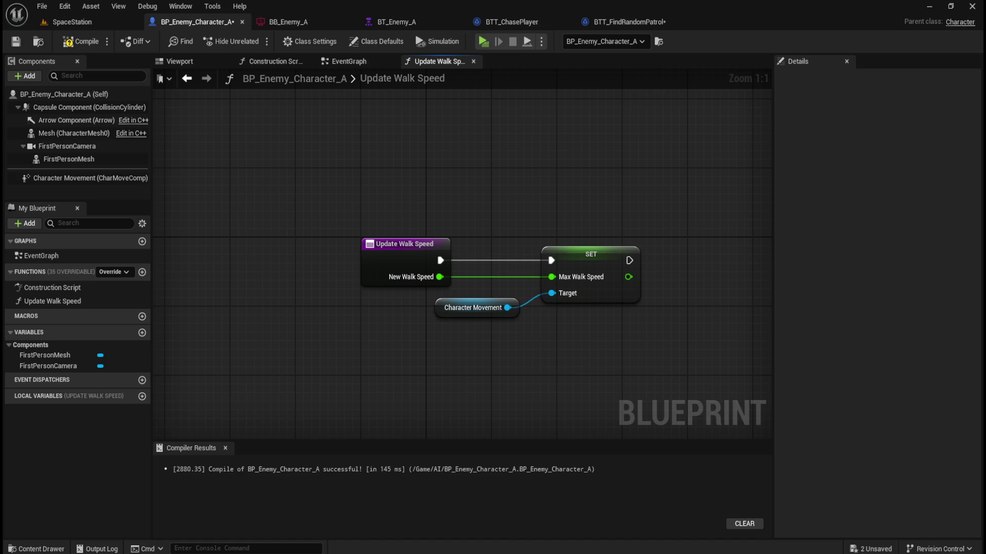
{"action": "left_click", "coordinate": [77, 41]}
{"action": "left_click", "coordinate": [16, 43]}
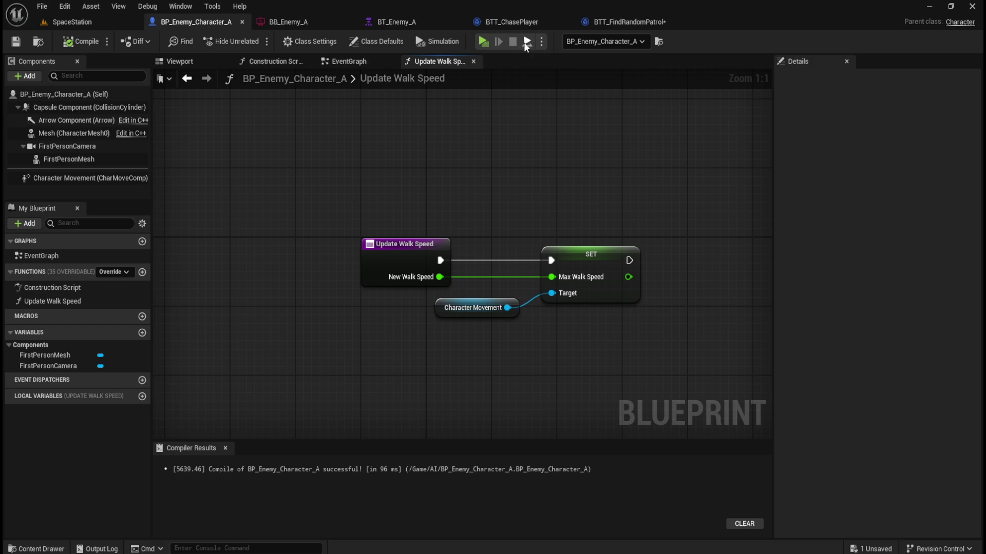
Add an Update Walk Speed call on As BP Enemy Character A after the Cast, with New Walk Speed 500.0
{"action": "left_click", "coordinate": [533, 22]}
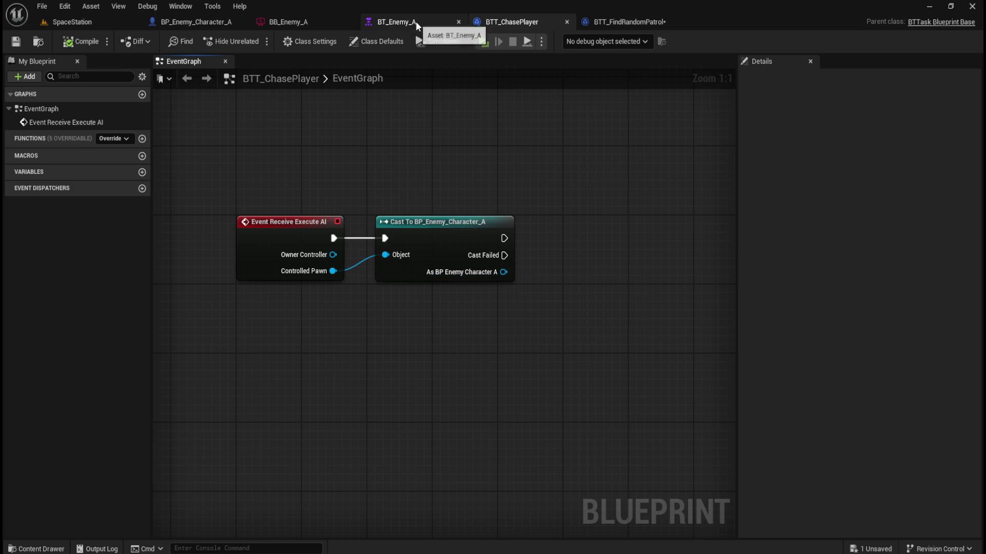
{"action": "left_click", "coordinate": [201, 22]}
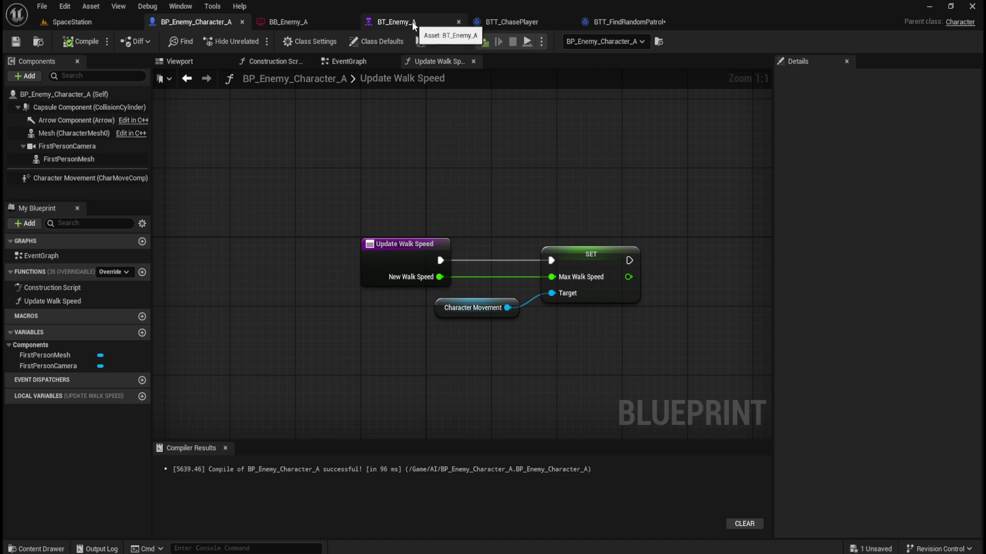
{"action": "left_click", "coordinate": [515, 20]}
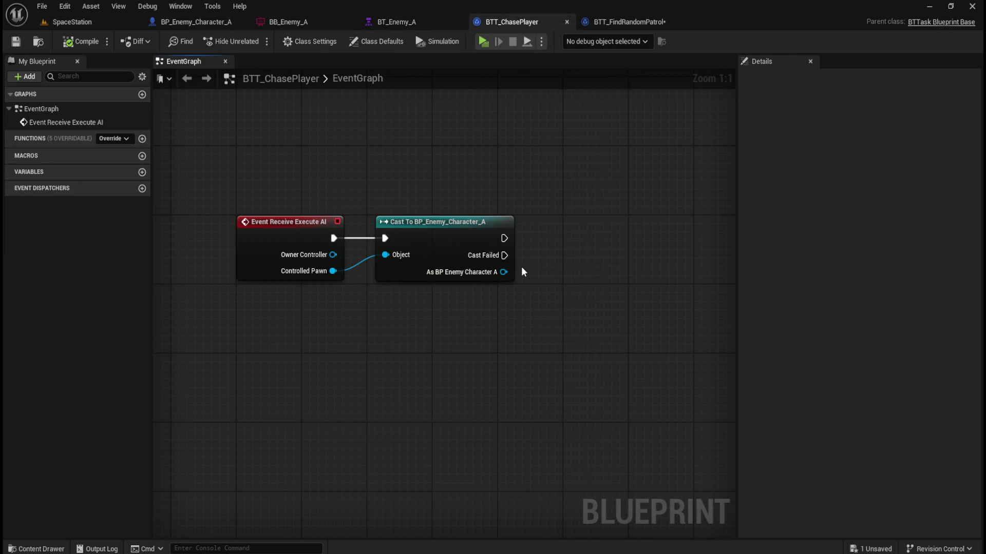
{"action": "left_click_drag", "start_coordinate": [502, 272], "coordinate": [551, 253]}
{"action": "type", "text": "update walk"}
{"action": "key", "text": "Return"}
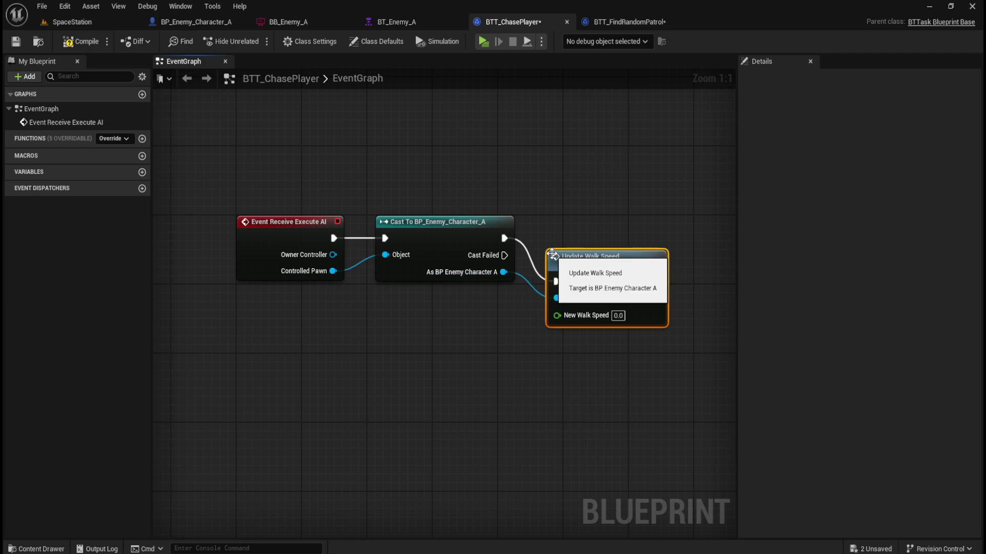
{"action": "left_click_drag", "start_coordinate": [620, 263], "coordinate": [609, 224]}
{"action": "left_click", "coordinate": [629, 177]}
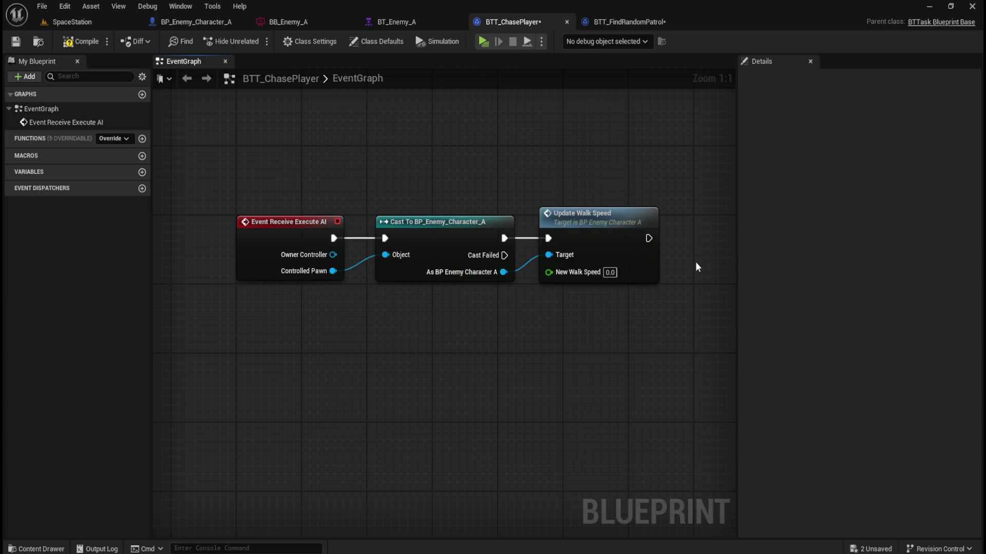
{"action": "left_click", "coordinate": [630, 308]}
Try 600, then restore Character Movement's Max Walk Speed to 120.0 cm/s; compile and save
{"action": "left_click", "coordinate": [191, 19]}
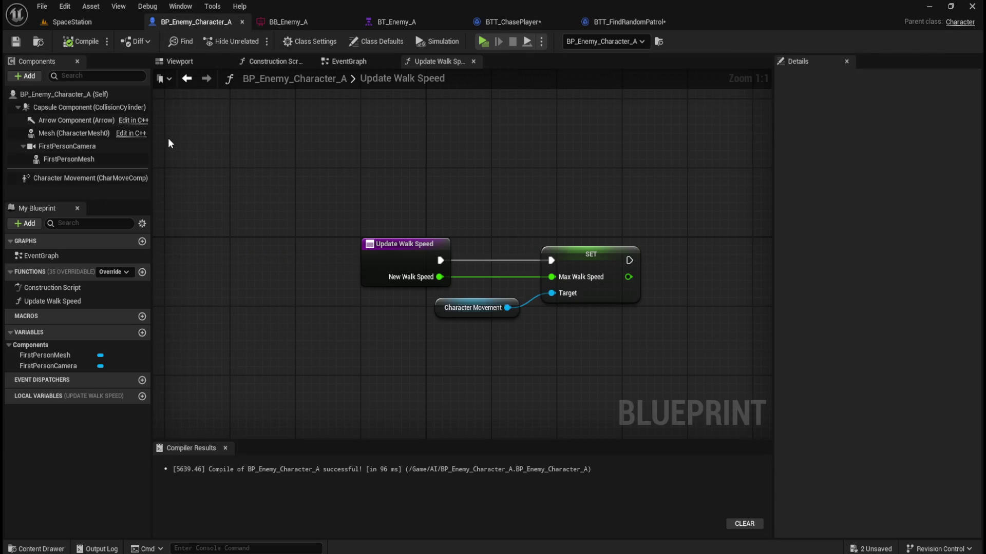
{"action": "left_click", "coordinate": [82, 178]}
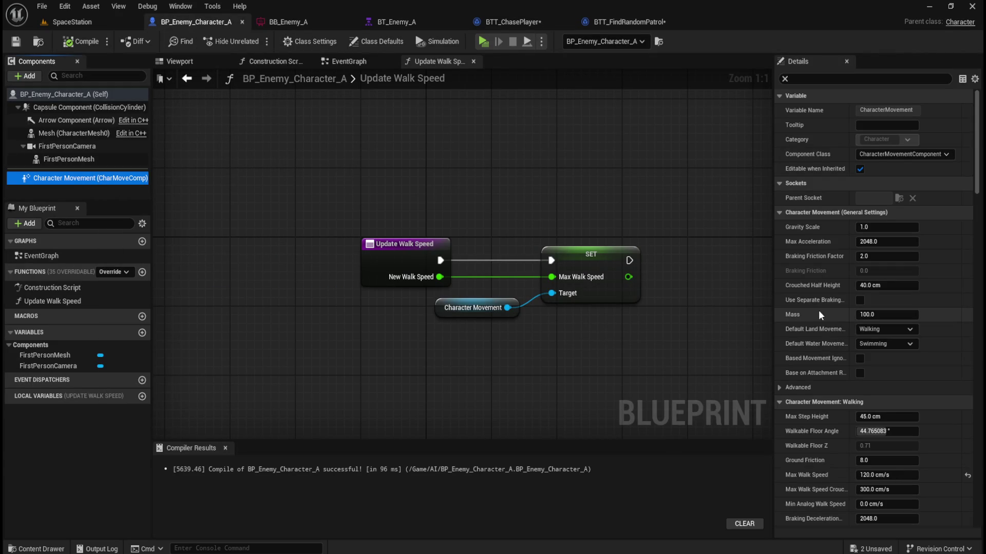
{"action": "mouse_move", "coordinate": [818, 345]}
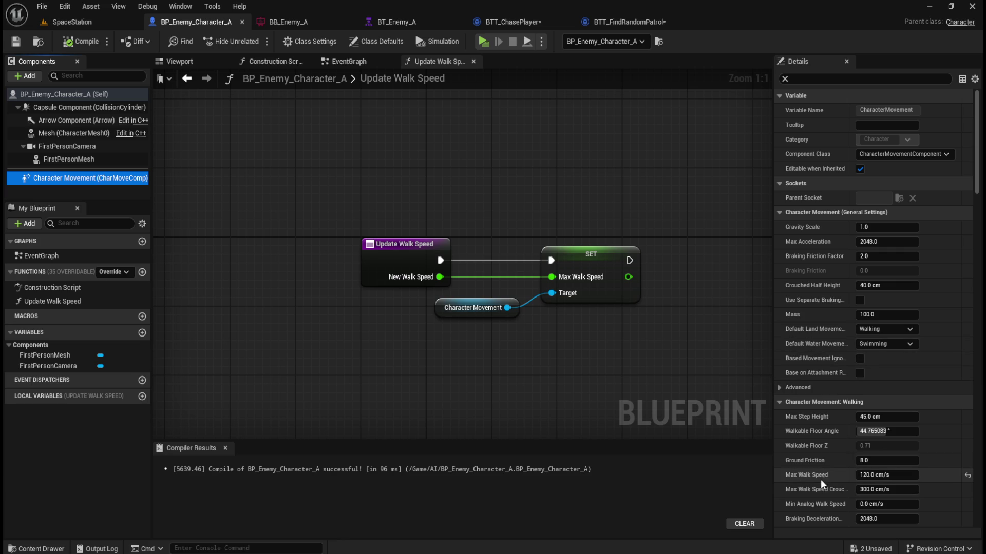
{"action": "left_click", "coordinate": [871, 475]}
{"action": "type", "text": "600"}
{"action": "key", "text": "Return"}
{"action": "left_click", "coordinate": [893, 476]}
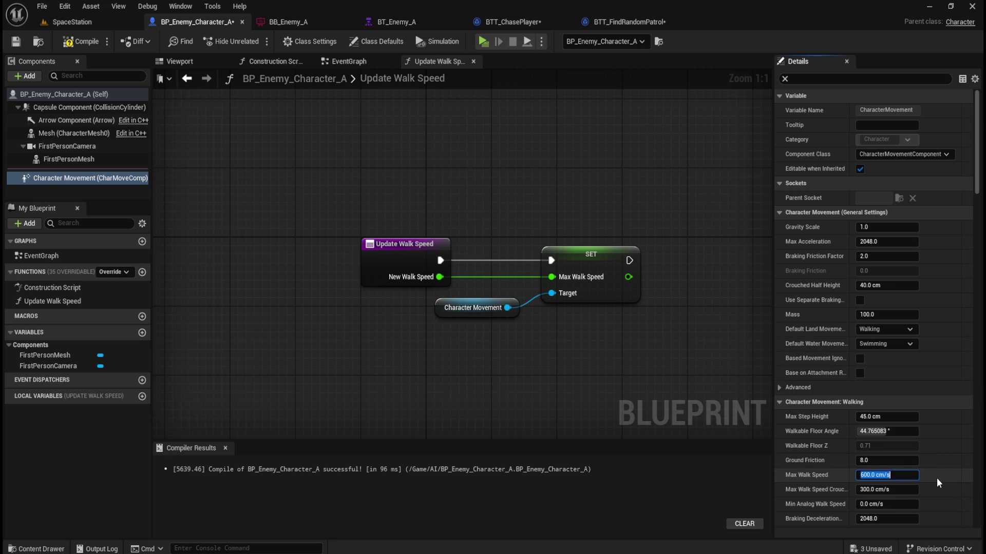
{"action": "type", "text": "120"}
{"action": "key", "text": "Return"}
{"action": "left_click", "coordinate": [72, 41]}
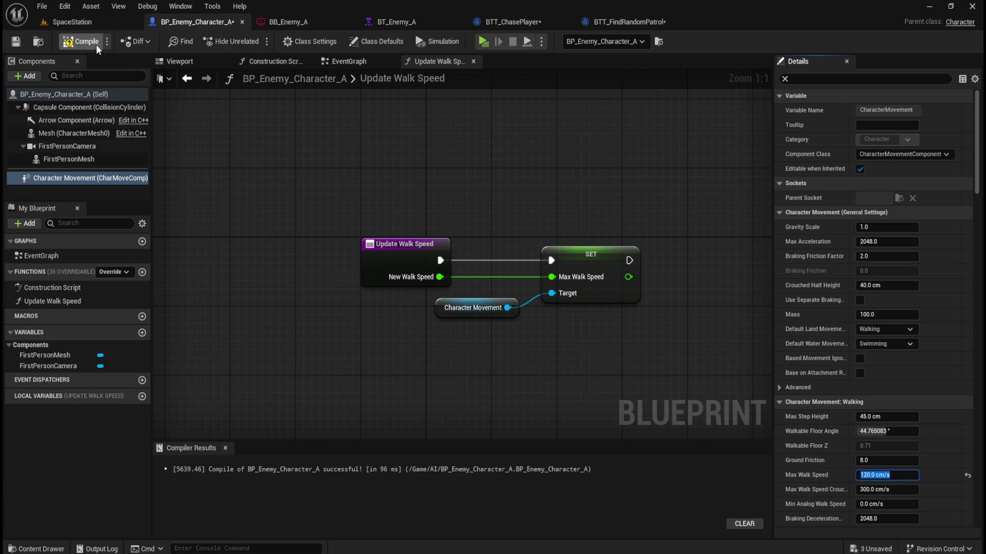
{"action": "left_click", "coordinate": [16, 41]}
{"action": "left_click", "coordinate": [531, 20]}
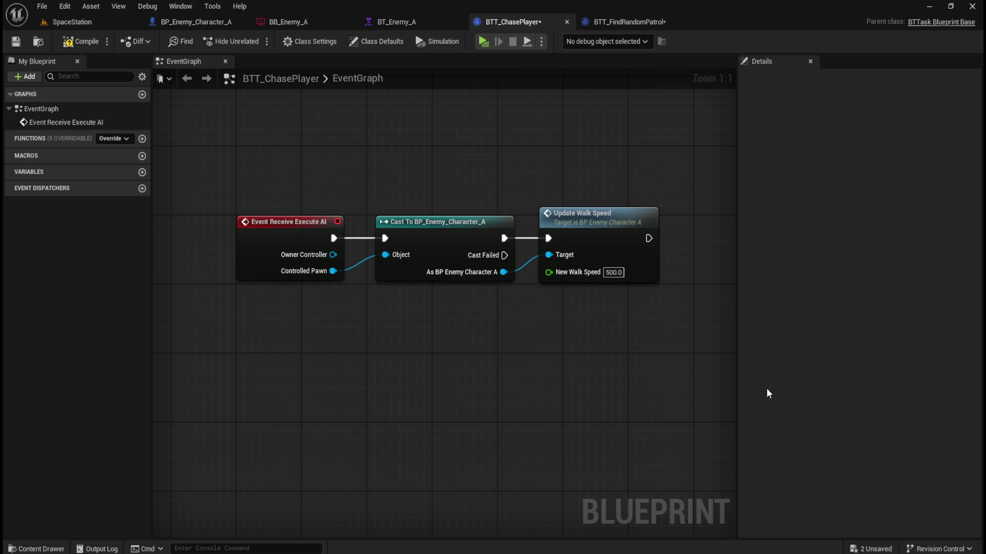
Pan the graph and search 'finish ex' from Update Walk Speed's execution output
{"action": "left_click_drag", "start_coordinate": [619, 379], "coordinate": [514, 375]}
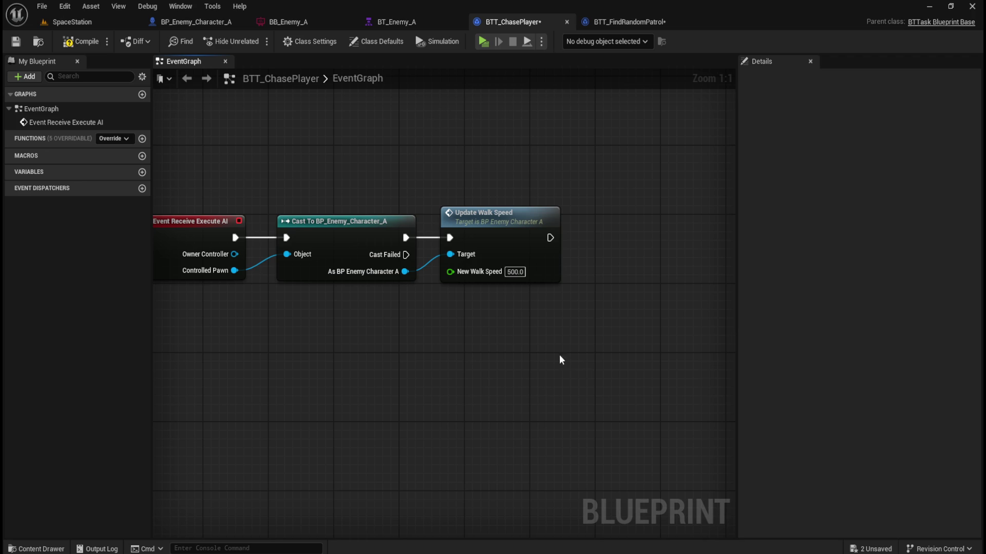
{"action": "left_click_drag", "start_coordinate": [563, 339], "coordinate": [450, 339]}
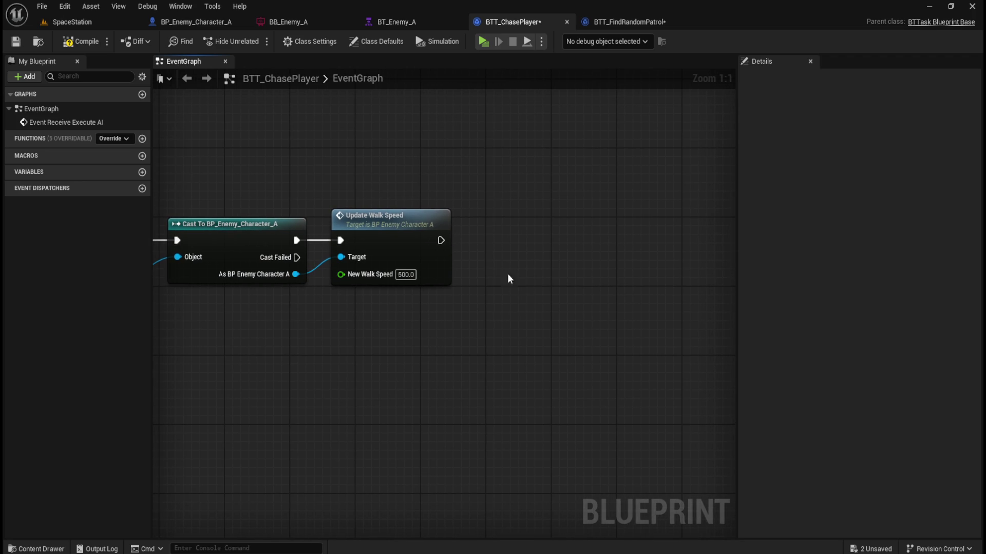
{"action": "left_click_drag", "start_coordinate": [440, 240], "coordinate": [528, 239]}
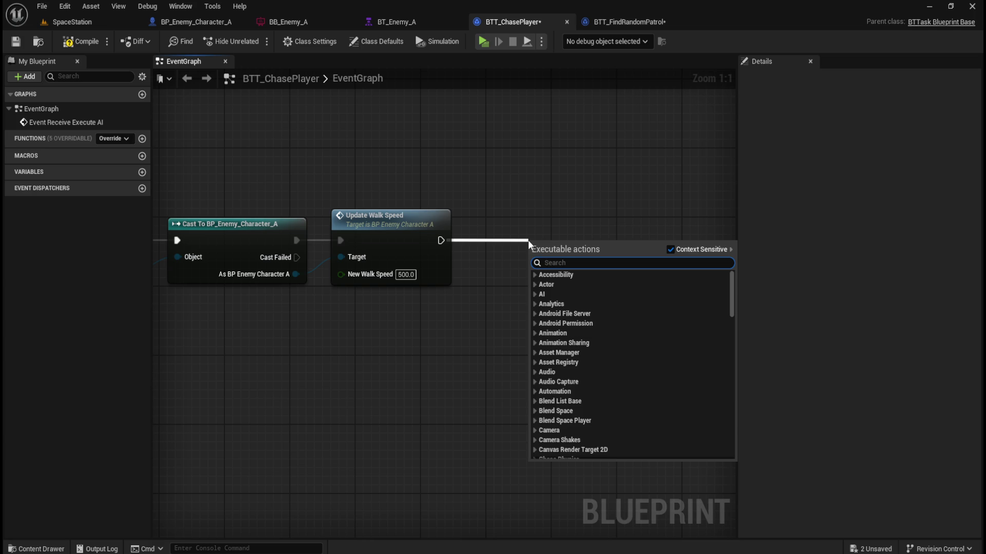
{"action": "type", "text": "finish exe"}
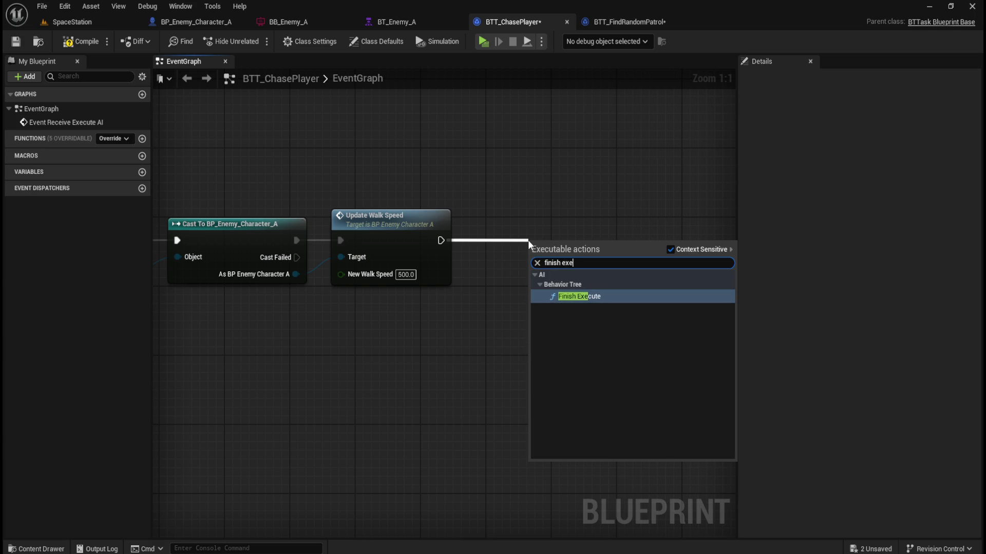
Add a Finish Execute node after Update Walk Speed with Success checked
{"action": "key", "text": "Return"}
{"action": "mouse_move", "coordinate": [623, 250]}
{"action": "left_mouse_down"}
{"action": "mouse_move", "coordinate": [622, 215]}
{"action": "mouse_move", "coordinate": [615, 220]}
{"action": "left_mouse_up"}
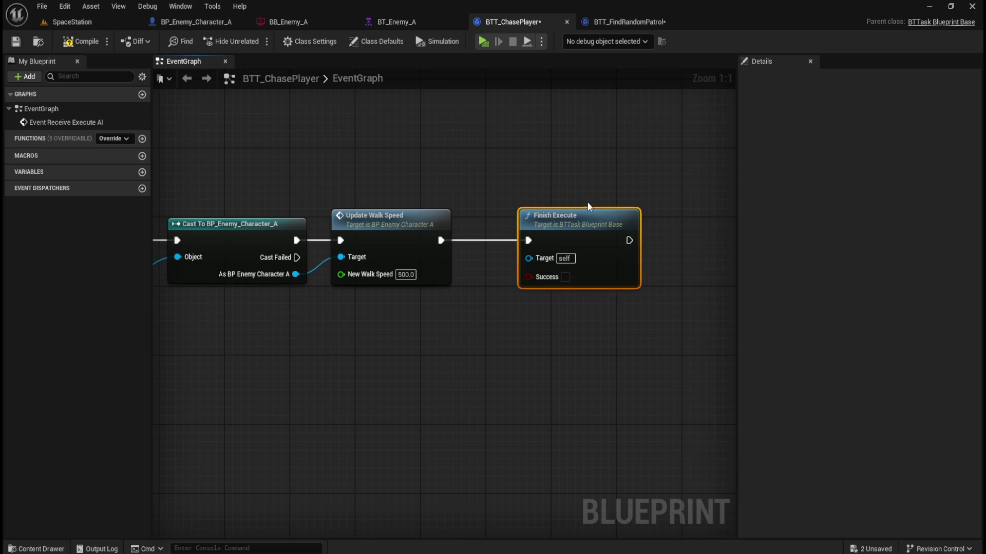
{"action": "left_click", "coordinate": [565, 277]}
Duplicate Finish Execute with Success unchecked and run it from the Cast Failed output
{"action": "left_click", "coordinate": [555, 344]}
{"action": "left_click_drag", "start_coordinate": [640, 188], "coordinate": [609, 221]}
{"action": "key", "text": "ctrl+c"}
{"action": "key", "text": "ctrl+v"}
{"action": "mouse_move", "coordinate": [680, 274]}
{"action": "left_mouse_down"}
{"action": "mouse_move", "coordinate": [667, 298]}
{"action": "mouse_move", "coordinate": [608, 334]}
{"action": "mouse_move", "coordinate": [578, 327]}
{"action": "left_mouse_up"}
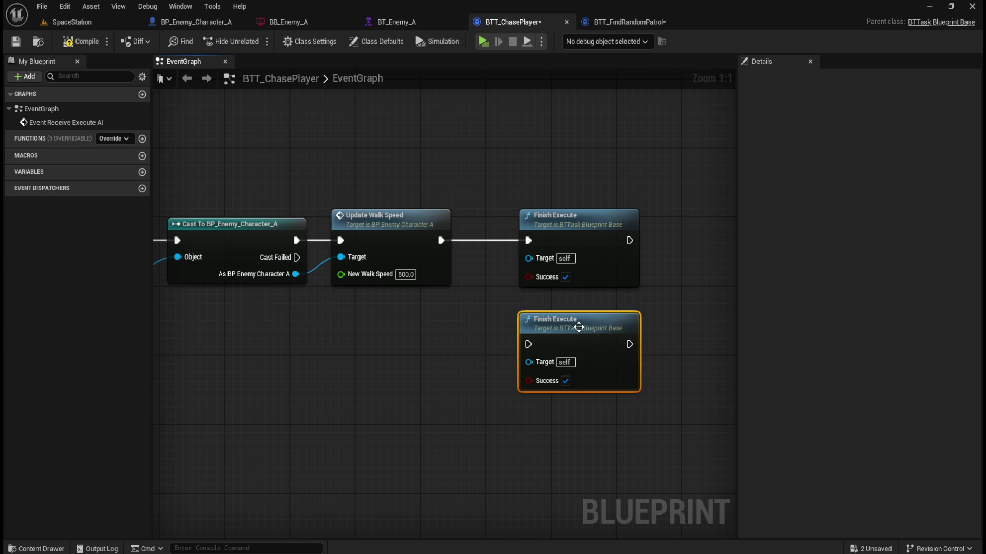
{"action": "left_click", "coordinate": [566, 381]}
{"action": "left_click", "coordinate": [367, 335]}
{"action": "mouse_move", "coordinate": [298, 258]}
{"action": "left_mouse_down"}
{"action": "mouse_move", "coordinate": [402, 342]}
{"action": "mouse_move", "coordinate": [528, 344]}
{"action": "left_mouse_up"}
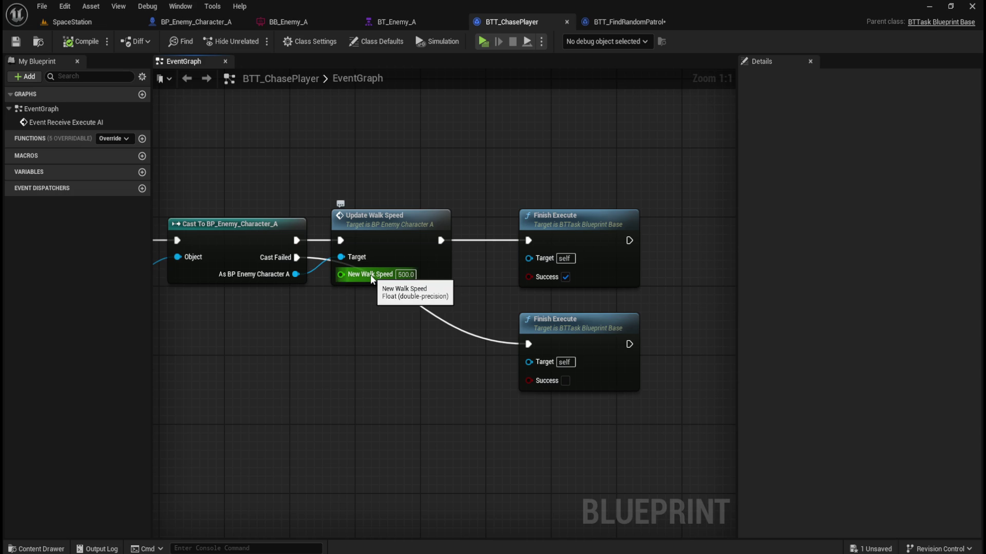
Promote New Walk Speed to a variable named ChaseSpeed, then compile and save
{"action": "right_click", "coordinate": [370, 276]}
{"action": "left_click", "coordinate": [396, 309]}
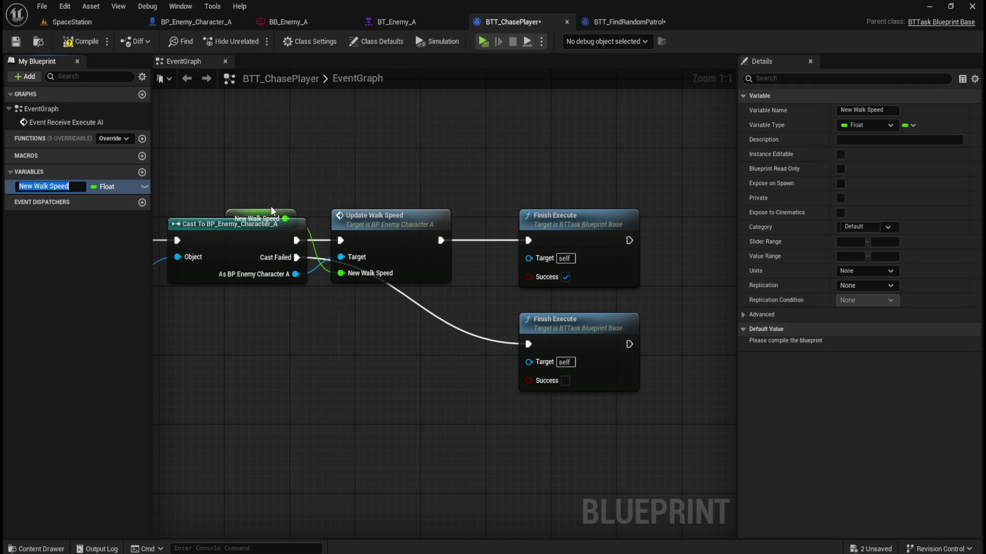
{"action": "mouse_move", "coordinate": [270, 219]}
{"action": "left_mouse_down"}
{"action": "mouse_move", "coordinate": [291, 316]}
{"action": "mouse_move", "coordinate": [276, 304]}
{"action": "left_mouse_up"}
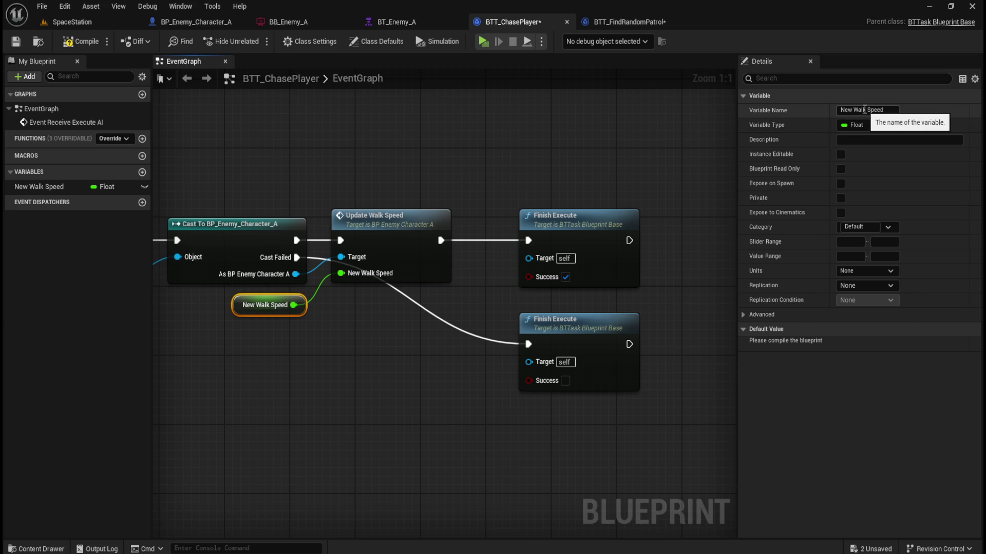
{"action": "left_click", "coordinate": [864, 109]}
{"action": "type", "text": "ChaseSpeed"}
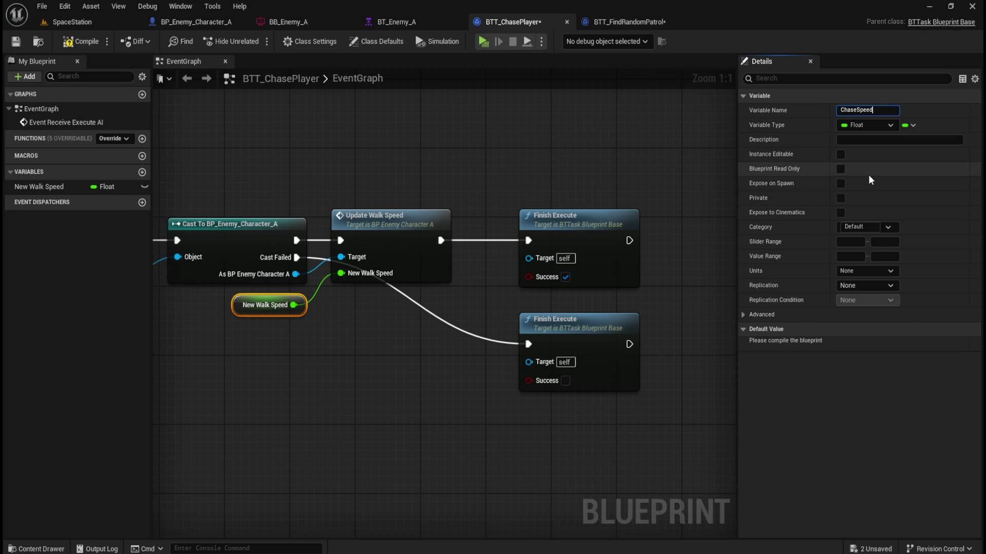
{"action": "key", "text": "Return"}
{"action": "left_click", "coordinate": [81, 41]}
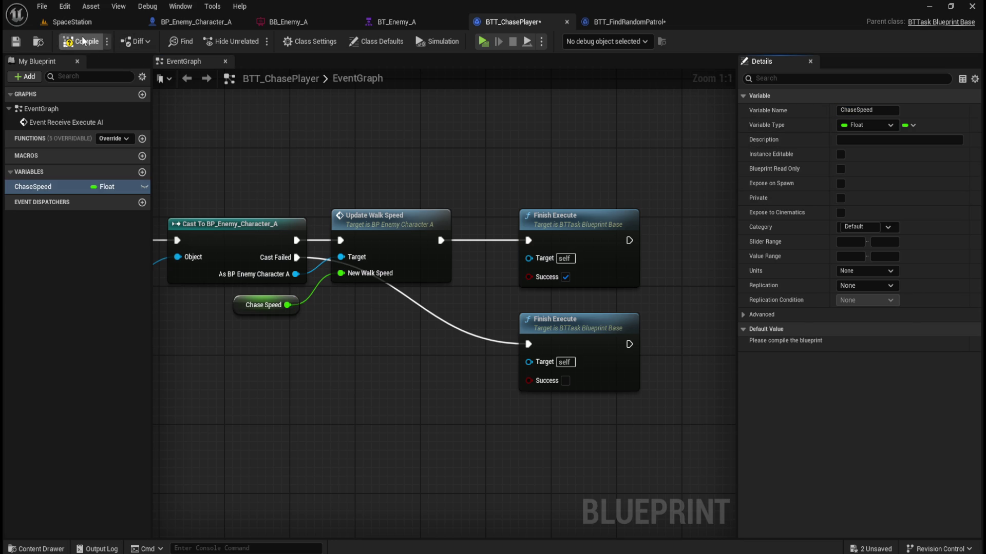
{"action": "left_click", "coordinate": [16, 41]}
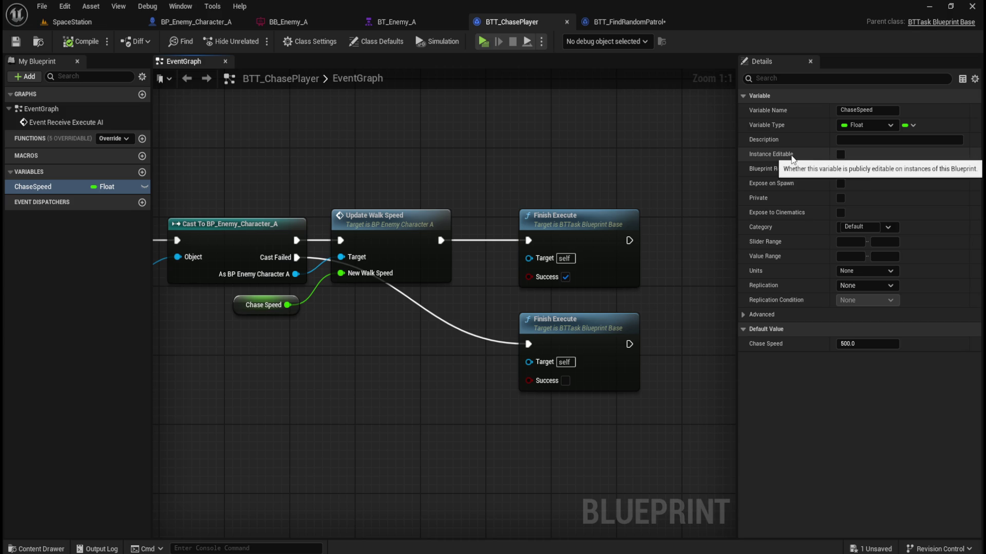
Make ChaseSpeed instance editable and save BTT_ChasePlayer
{"action": "left_click", "coordinate": [841, 154]}
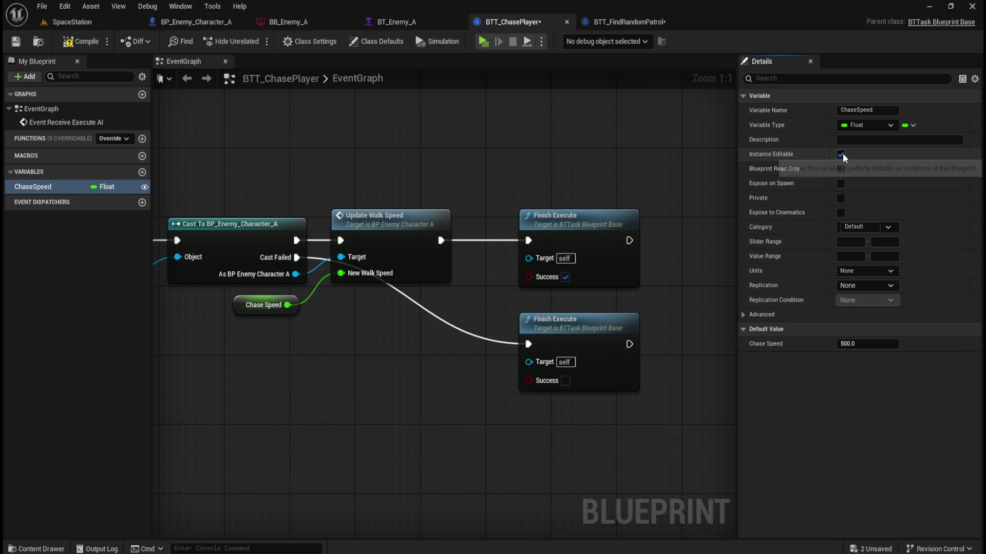
{"action": "left_click", "coordinate": [16, 52]}
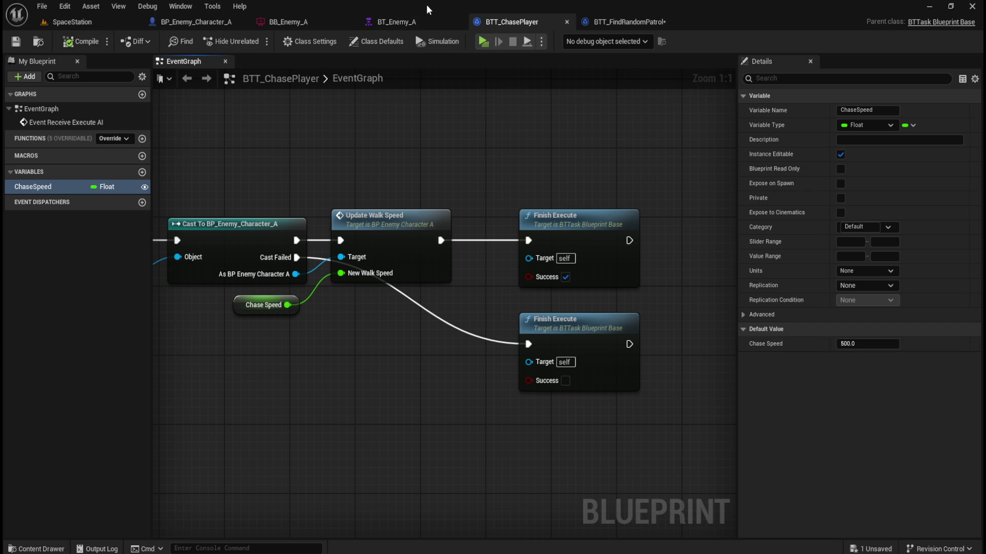
{"action": "left_click", "coordinate": [413, 20]}
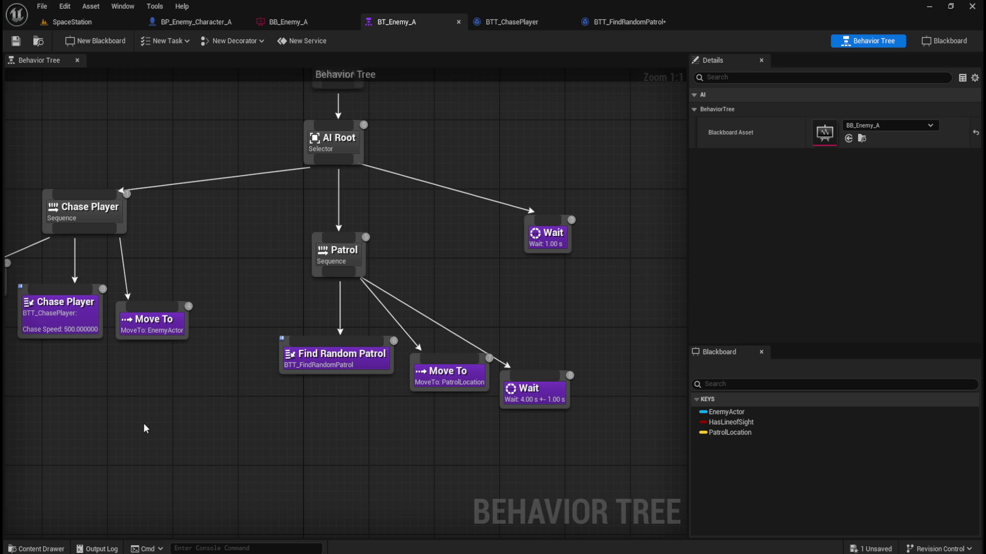
Check that BT_Enemy_A's Chase Player task exposes Chase Speed, undoing the test edit to keep 500
{"action": "left_click_drag", "start_coordinate": [148, 424], "coordinate": [411, 443]}
{"action": "left_click", "coordinate": [325, 348]}
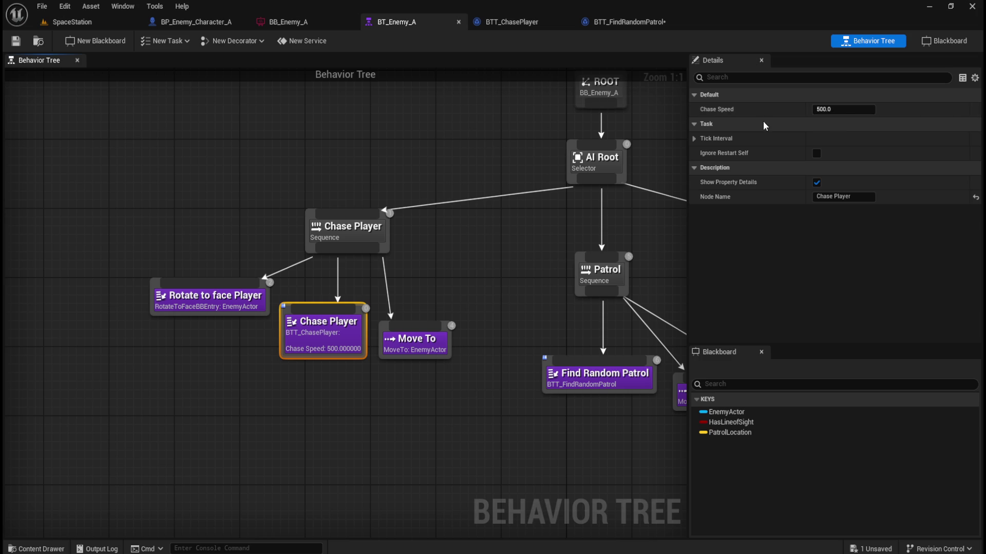
{"action": "mouse_move", "coordinate": [826, 109]}
{"action": "left_mouse_down"}
{"action": "mouse_move", "coordinate": [775, 110]}
{"action": "mouse_move", "coordinate": [817, 109]}
{"action": "mouse_move", "coordinate": [786, 110]}
{"action": "left_mouse_up"}
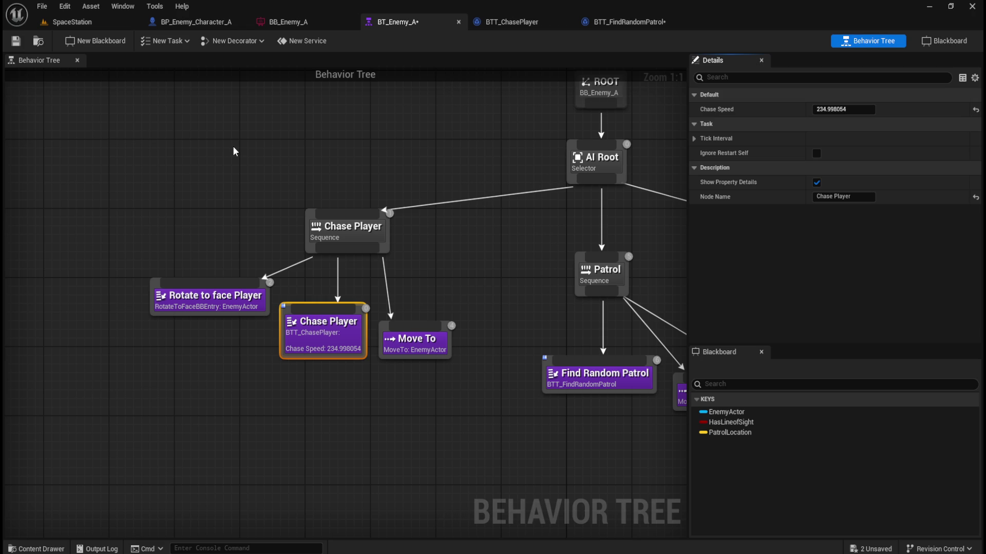
{"action": "left_click", "coordinate": [341, 128]}
{"action": "key", "text": "ctrl+z"}
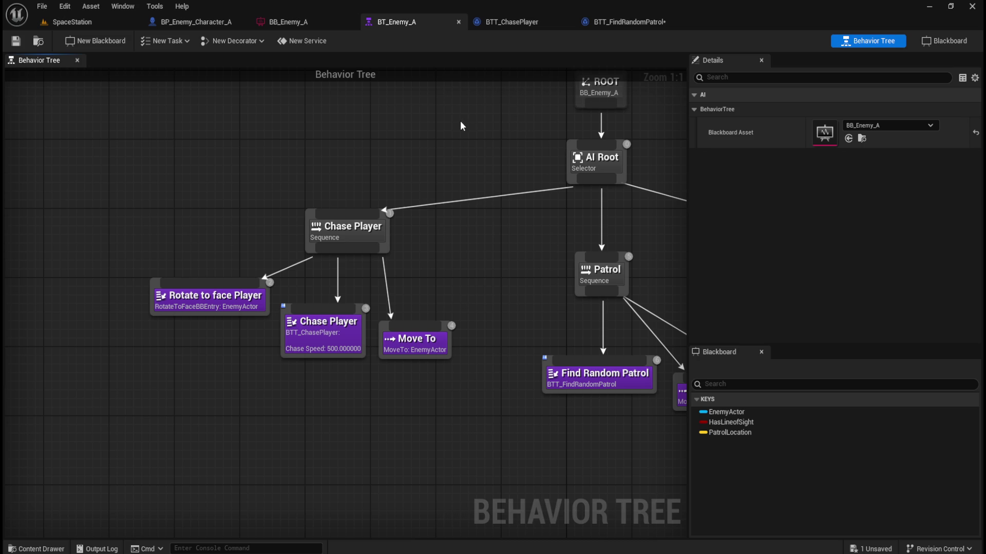
{"action": "left_click", "coordinate": [630, 22]}
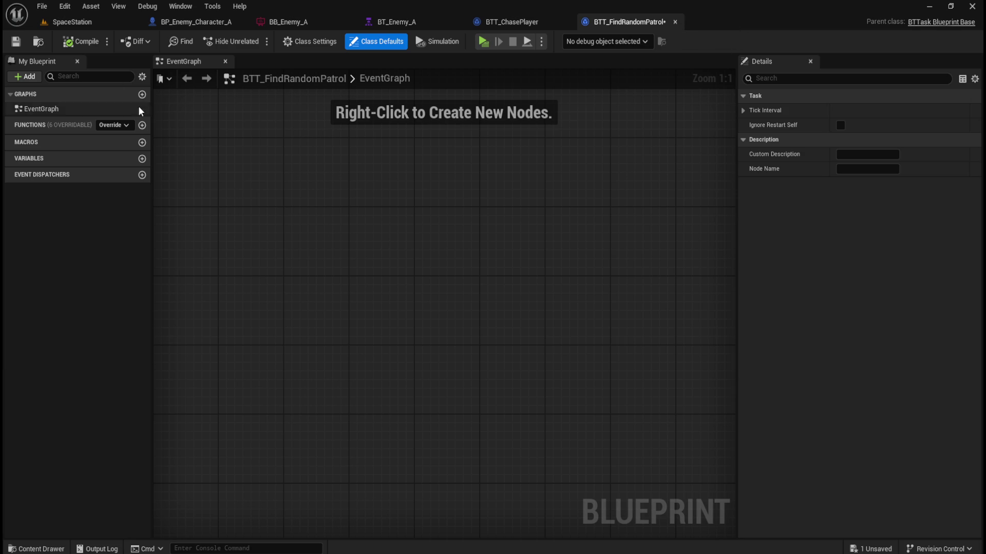
Add Event Receive Execute AI feeding a Cast To BP_Enemy_Character_A with Controlled Pawn as Object
{"action": "left_click", "coordinate": [16, 42]}
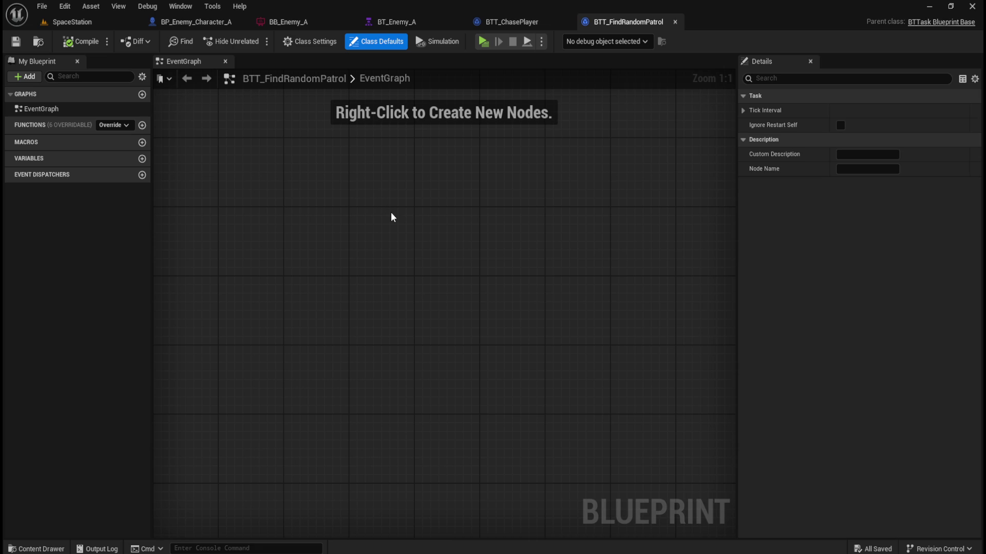
{"action": "right_click", "coordinate": [352, 287]}
{"action": "type", "text": "event r"}
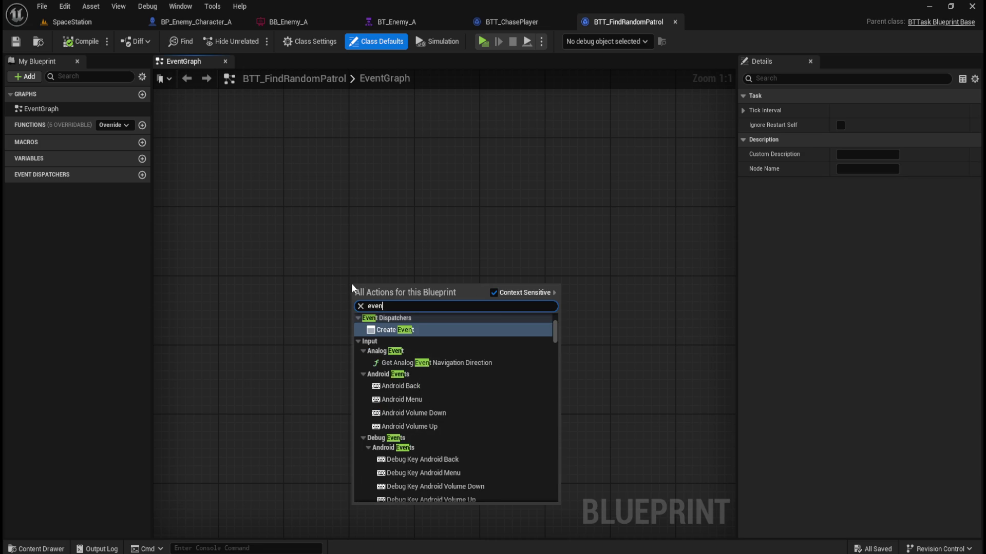
{"action": "type", "text": "eceive exe"}
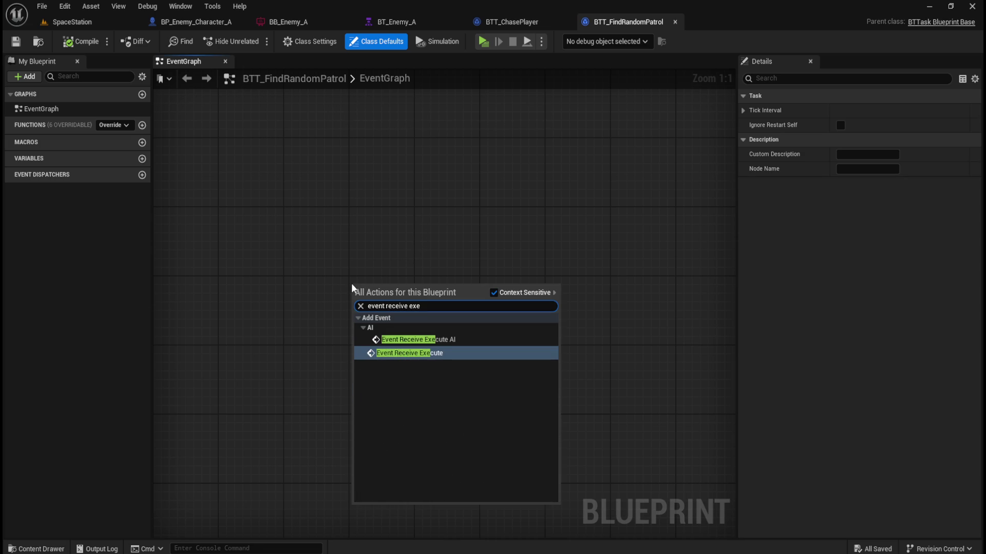
{"action": "key", "text": "Return"}
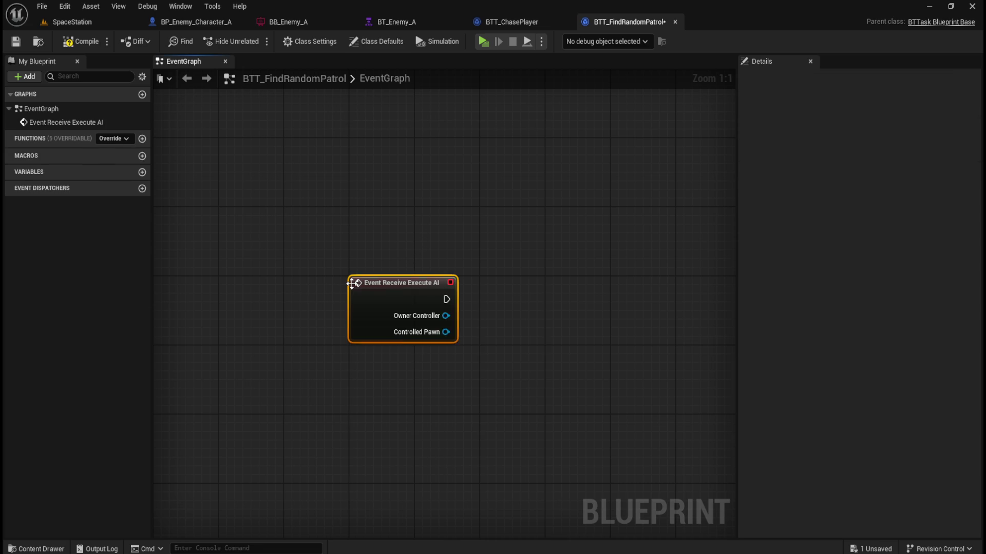
{"action": "left_click_drag", "start_coordinate": [446, 299], "coordinate": [494, 300]}
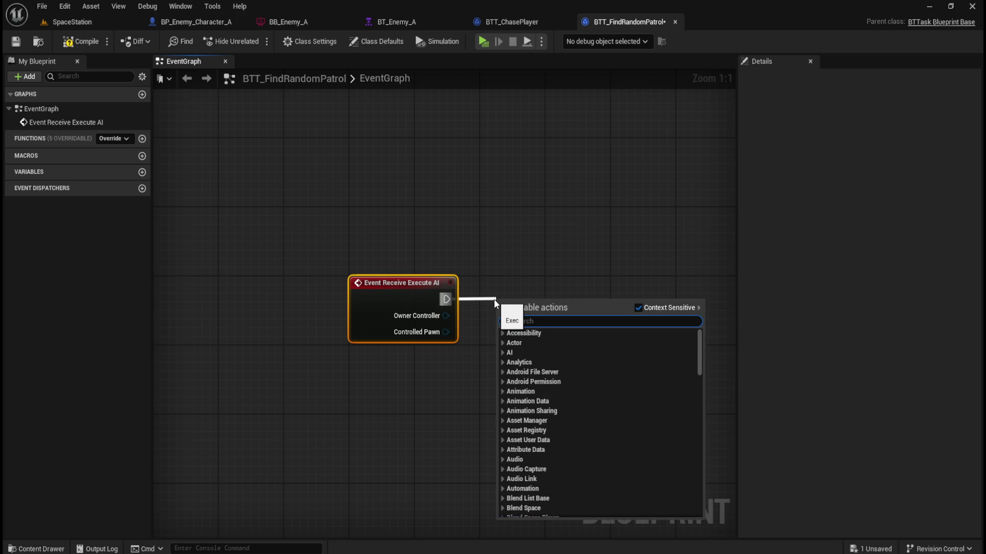
{"action": "type", "text": "cast to enemy ch"}
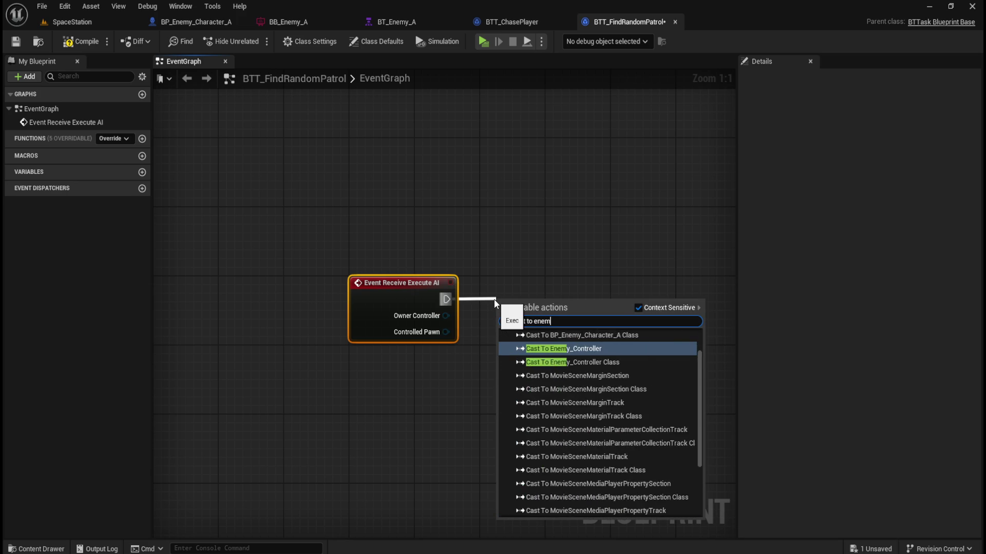
{"action": "type", "text": "a"}
{"action": "key", "text": "Return"}
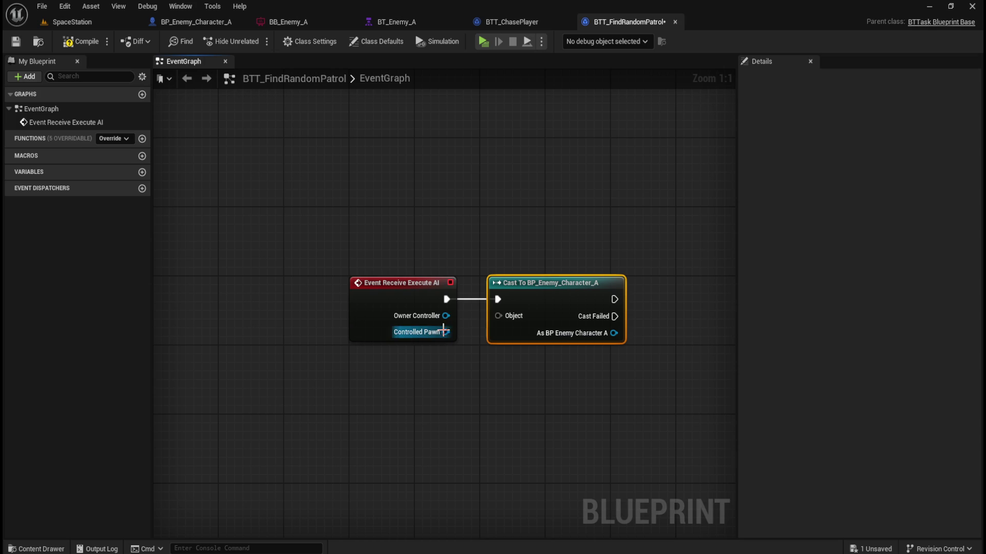
{"action": "left_click_drag", "start_coordinate": [498, 315], "coordinate": [448, 331]}
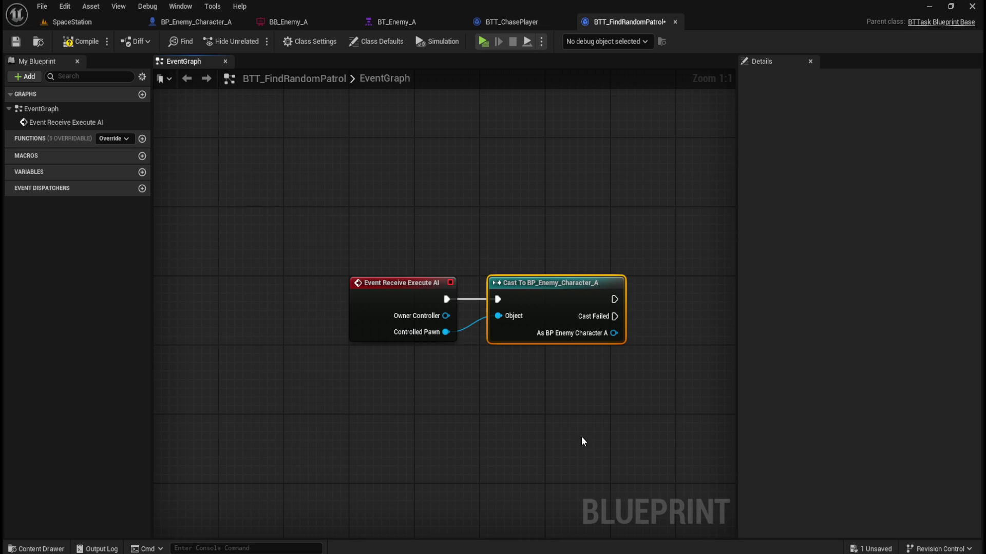
Add an Update Walk Speed call on the cast enemy character after the Cast
{"action": "mouse_move", "coordinate": [564, 423]}
{"action": "left_mouse_down"}
{"action": "mouse_move", "coordinate": [354, 411]}
{"action": "mouse_move", "coordinate": [389, 405]}
{"action": "left_mouse_up"}
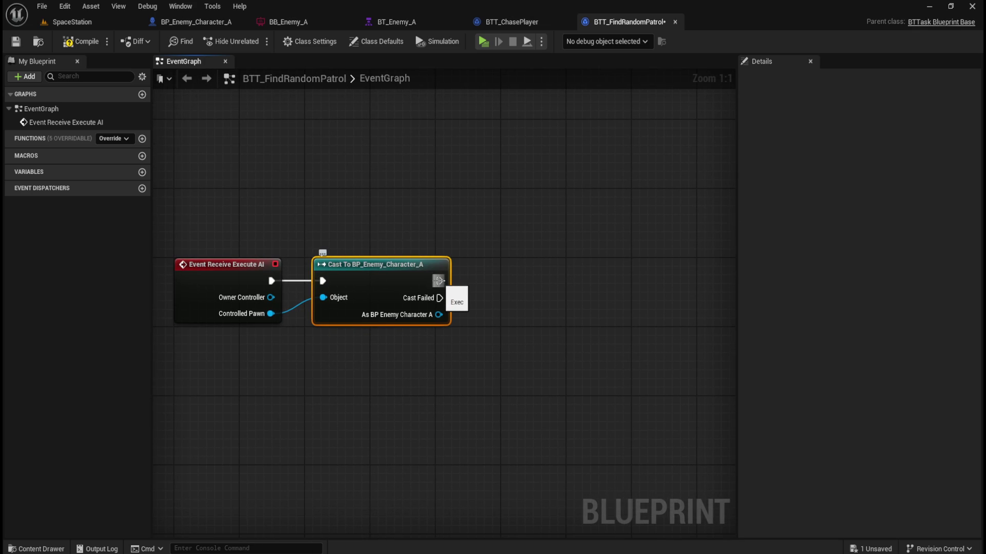
{"action": "left_click_drag", "start_coordinate": [438, 280], "coordinate": [488, 279]}
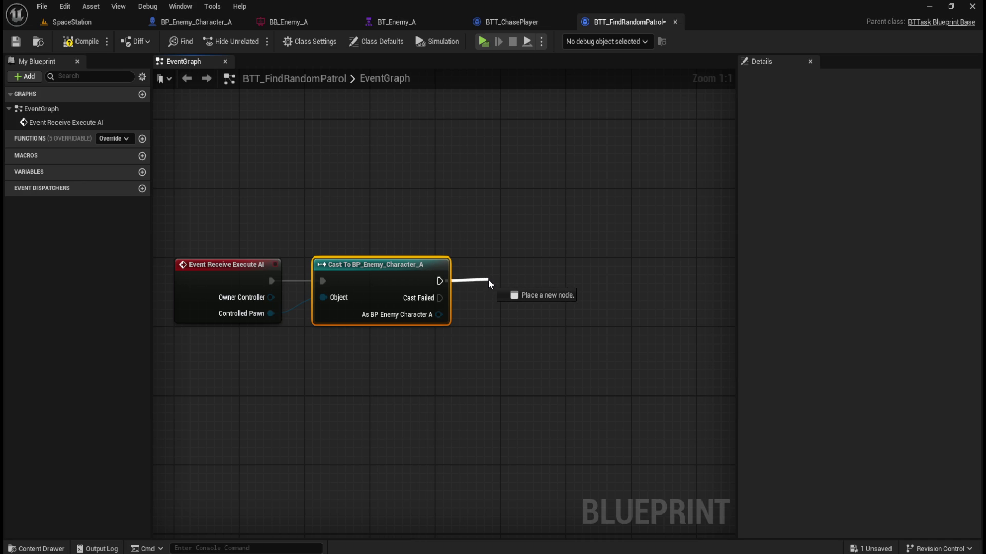
{"action": "left_click_drag", "start_coordinate": [488, 280], "coordinate": [488, 280]}
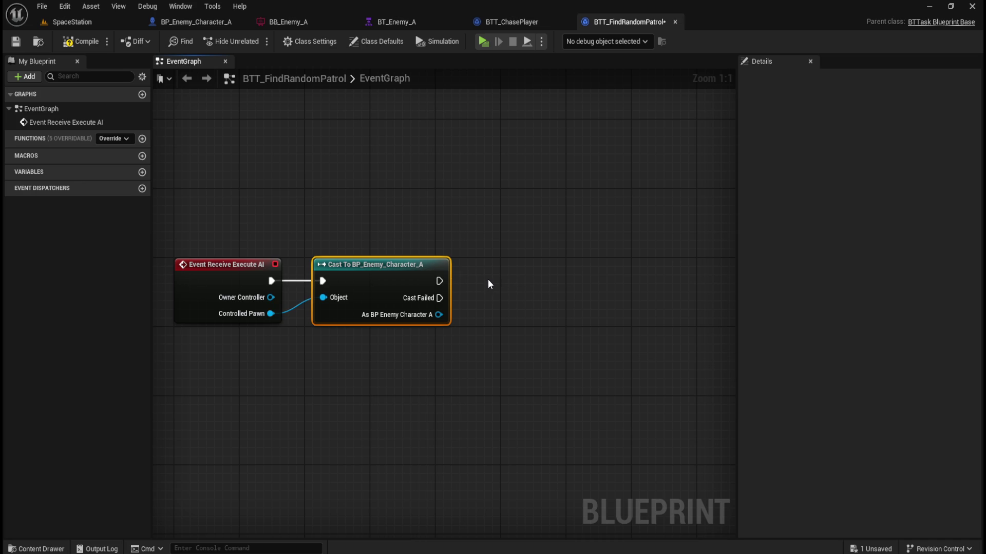
{"action": "left_click_drag", "start_coordinate": [438, 314], "coordinate": [495, 293]}
{"action": "type", "text": "update walk"}
{"action": "key", "text": "Return"}
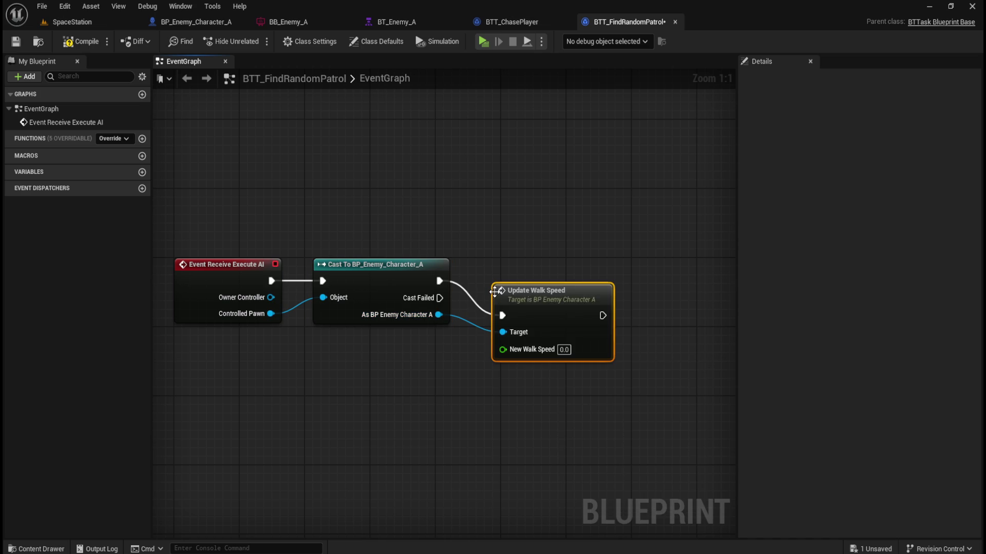
{"action": "left_click_drag", "start_coordinate": [523, 293], "coordinate": [517, 263]}
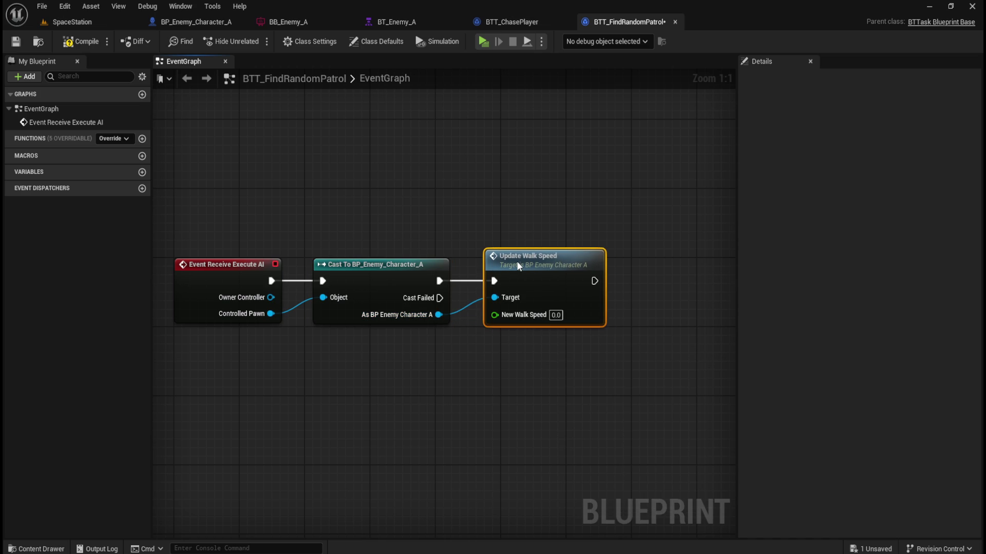
Promote New Walk Speed to a variable named PatrolSpeed, then compile and save
{"action": "right_click", "coordinate": [531, 316]}
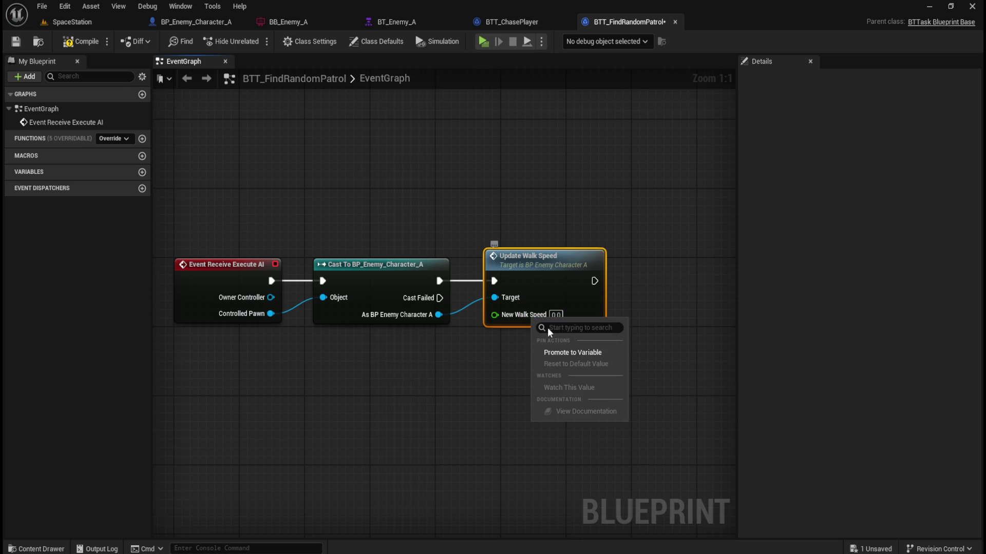
{"action": "left_click", "coordinate": [556, 353]}
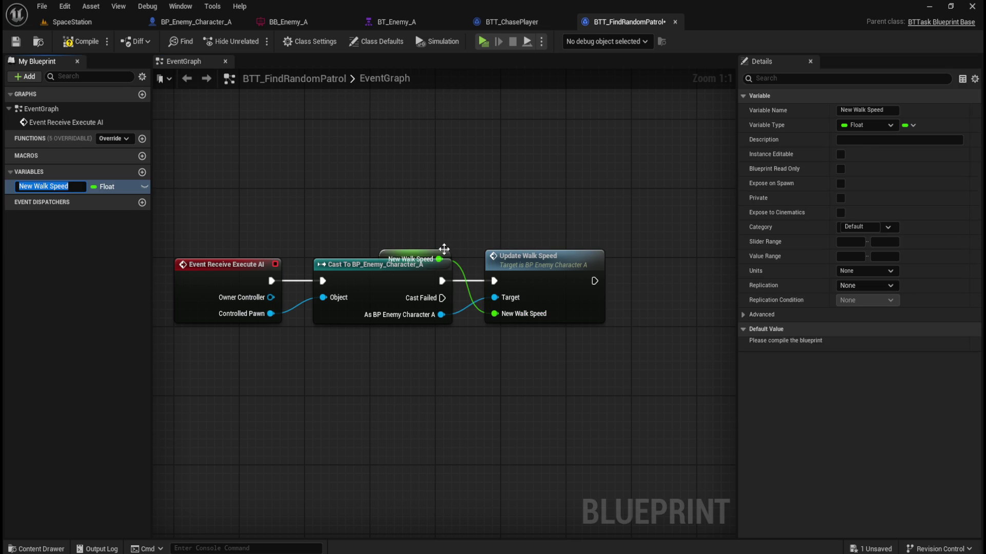
{"action": "left_click_drag", "start_coordinate": [445, 249], "coordinate": [450, 346]}
{"action": "left_click", "coordinate": [873, 112]}
{"action": "type", "text": "Patrol Sp"}
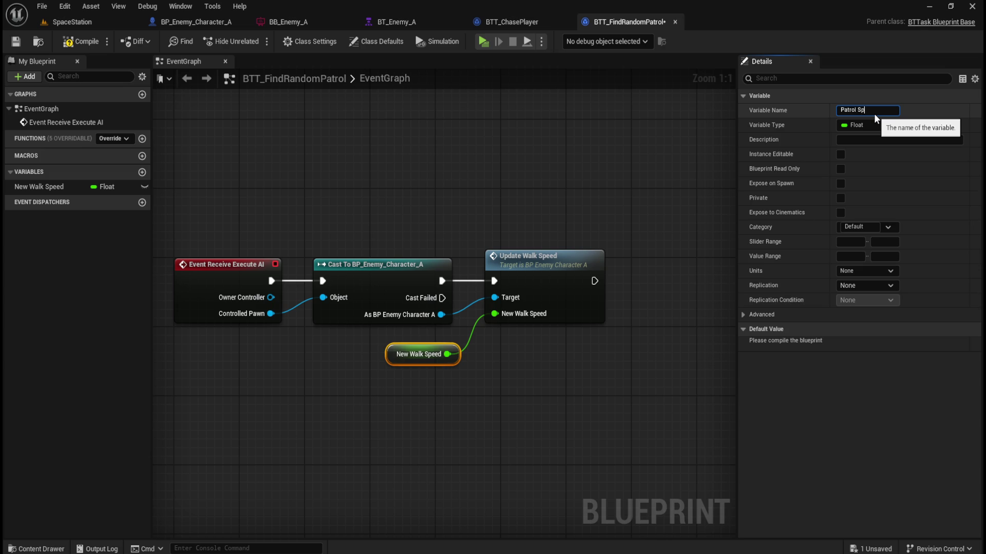
{"action": "type", "text": "eed"}
{"action": "key", "text": "Return"}
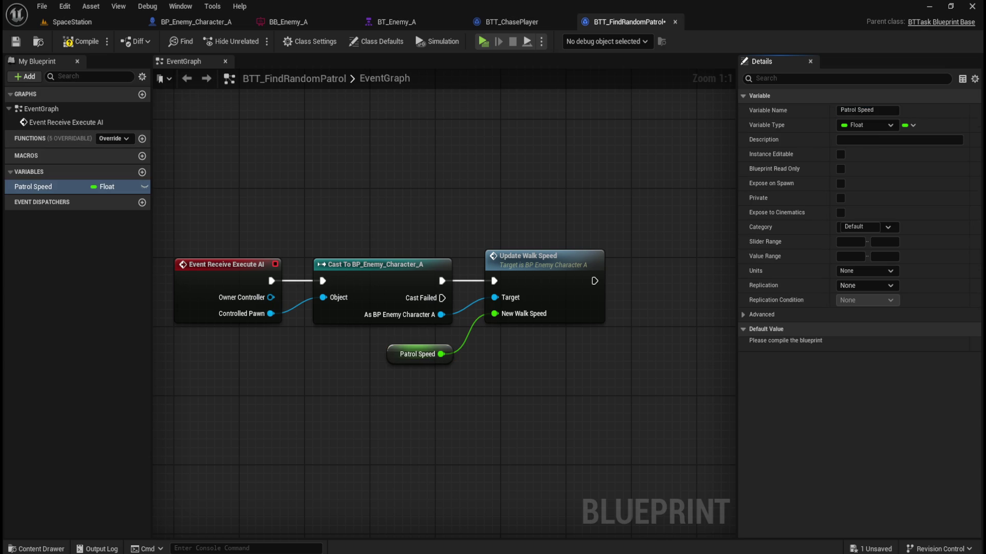
{"action": "left_click", "coordinate": [894, 110]}
{"action": "key", "text": "BackSpace"}
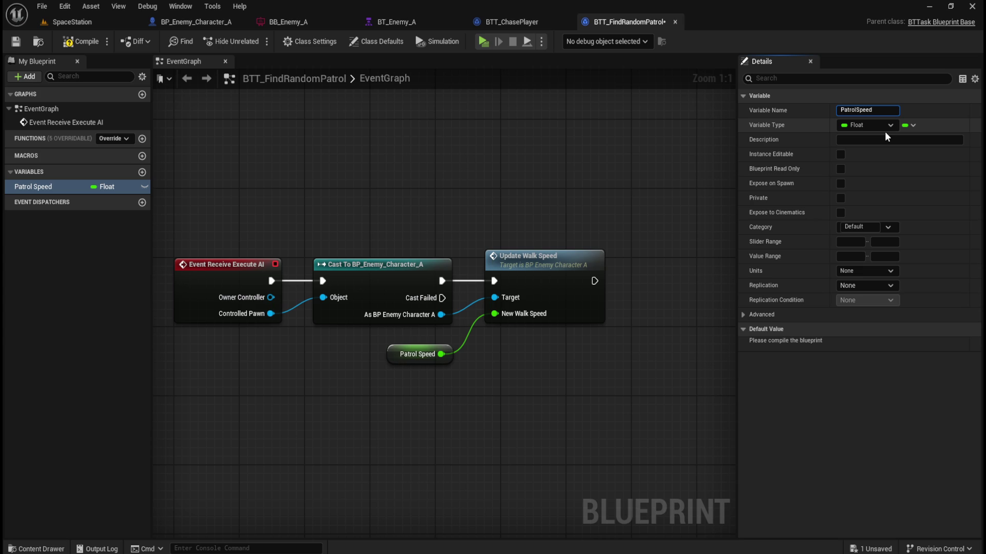
{"action": "key", "text": "Return"}
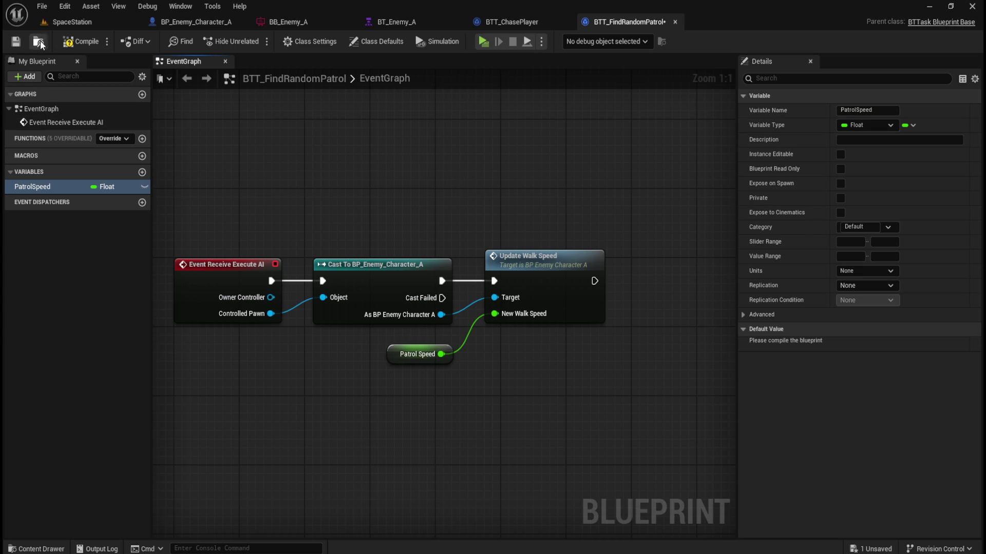
{"action": "key", "text": "F7"}
{"action": "key", "text": "ctrl+s"}
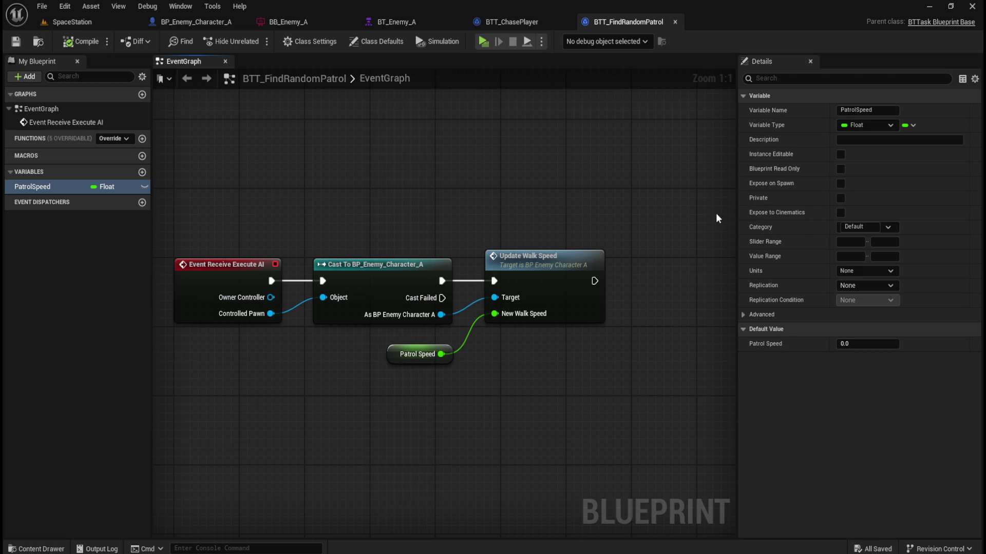
Make PatrolSpeed instance editable, matching ChaseSpeed, and compile and save
{"action": "left_click", "coordinate": [522, 21]}
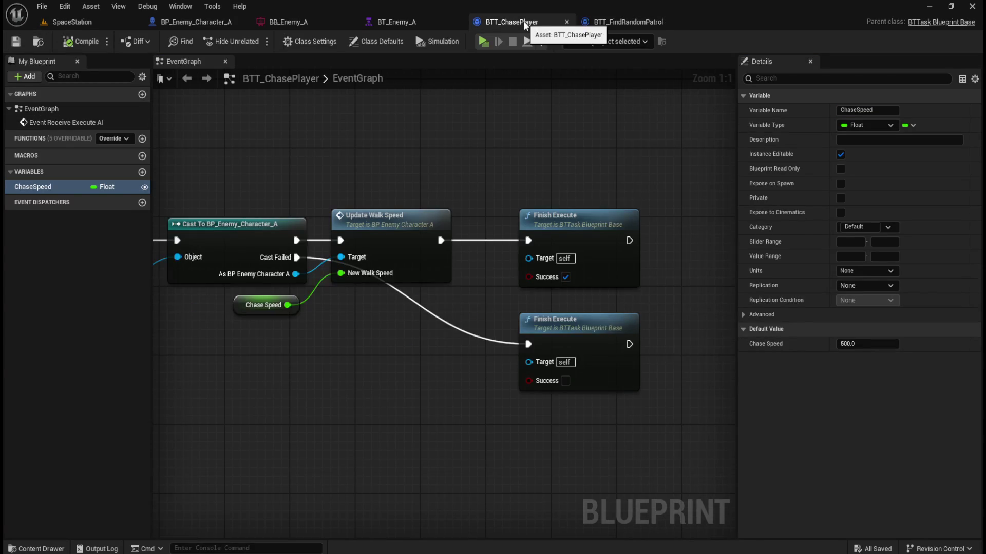
{"action": "left_click", "coordinate": [611, 25]}
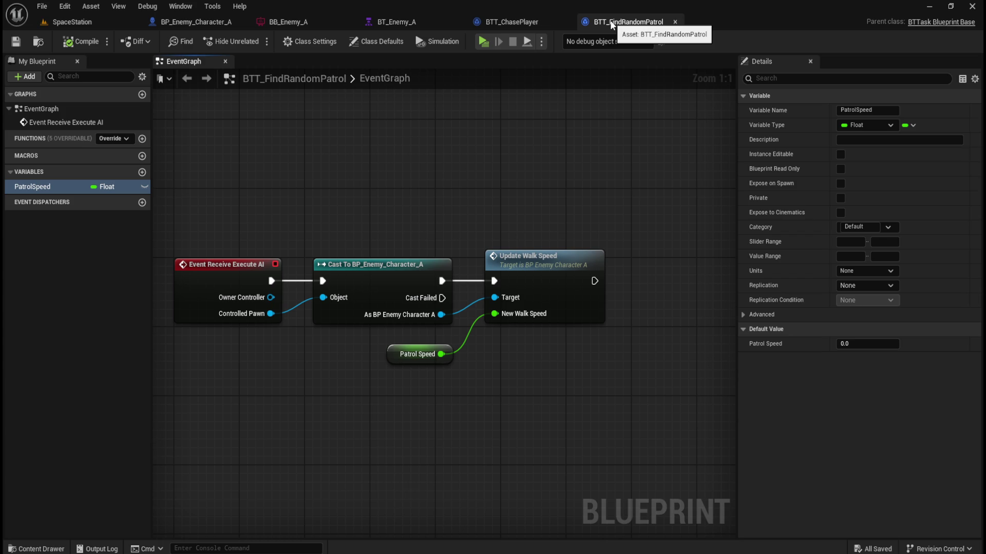
{"action": "left_click", "coordinate": [840, 154]}
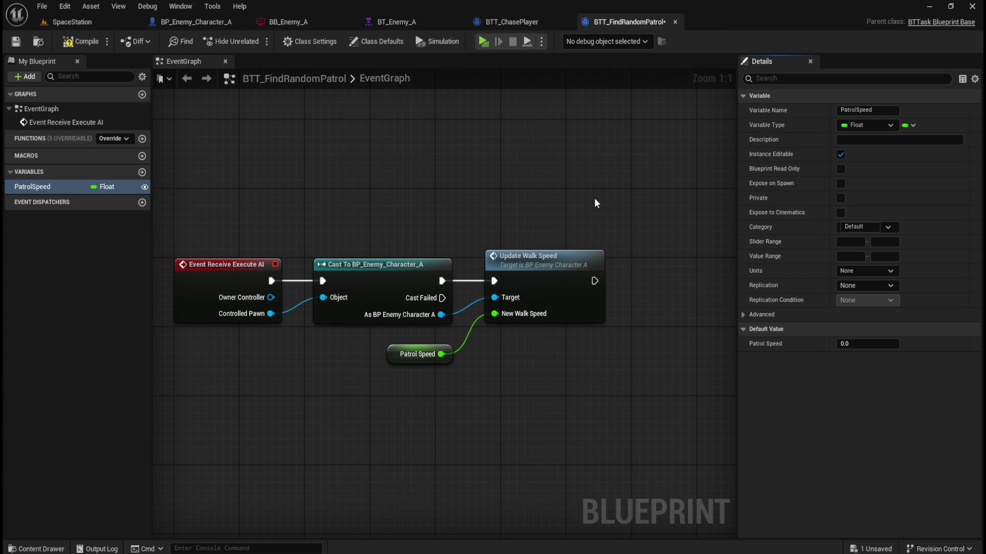
{"action": "left_click", "coordinate": [91, 46]}
{"action": "left_click", "coordinate": [16, 42]}
Set PatrolSpeed's default value to 125, then compile and save
{"action": "left_click", "coordinate": [870, 343]}
{"action": "type", "text": "125"}
{"action": "key", "text": "Return"}
{"action": "left_click", "coordinate": [71, 43]}
{"action": "left_click", "coordinate": [15, 41]}
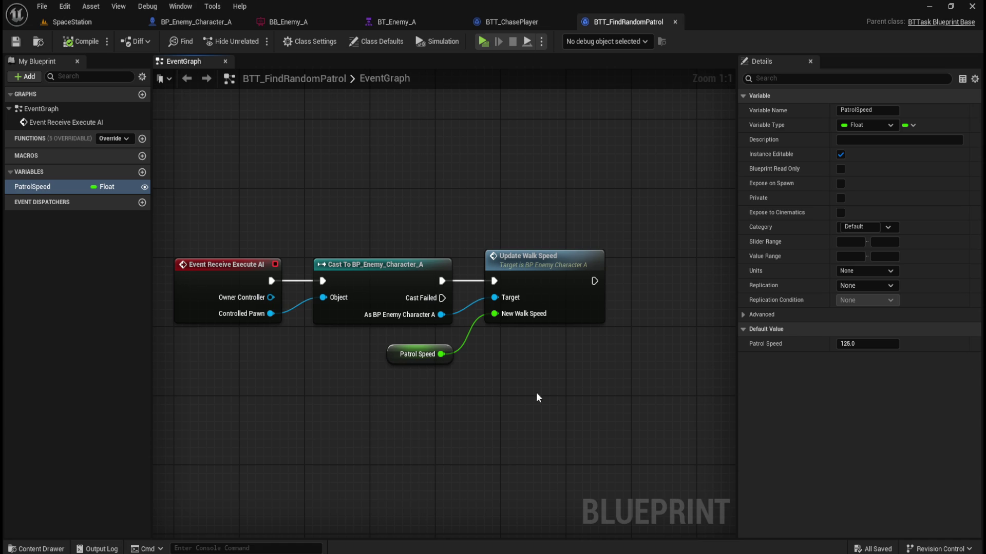
{"action": "scroll", "coordinate": [306, 411], "scroll_direction": "down", "scroll_amount": 3}
Add a Get Actor Location node targeting Controlled Pawn, then search 'get random' from its Return Value
{"action": "mouse_move", "coordinate": [271, 245]}
{"action": "left_mouse_down"}
{"action": "mouse_move", "coordinate": [344, 330]}
{"action": "mouse_move", "coordinate": [338, 337]}
{"action": "left_mouse_up"}
{"action": "type", "text": "get actor locati"}
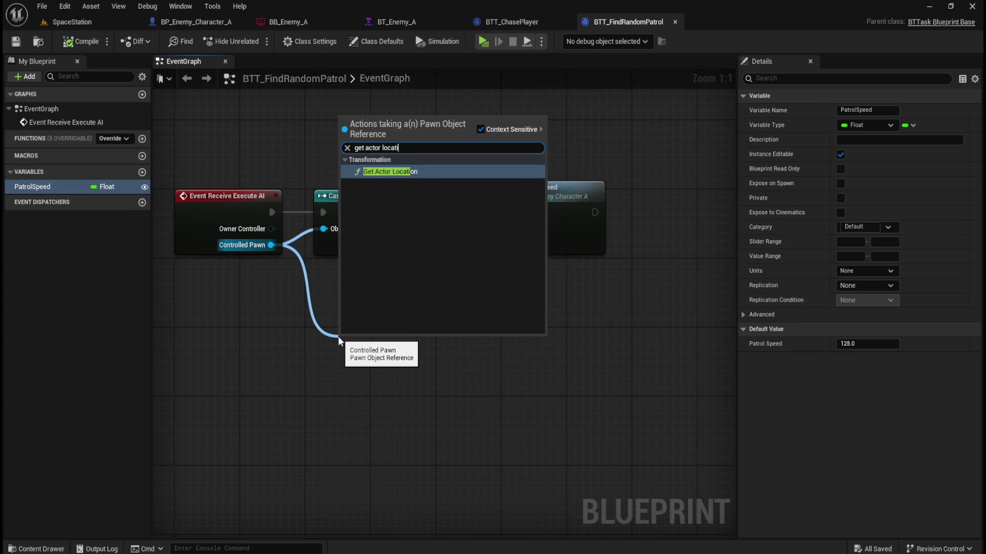
{"action": "key", "text": "Return"}
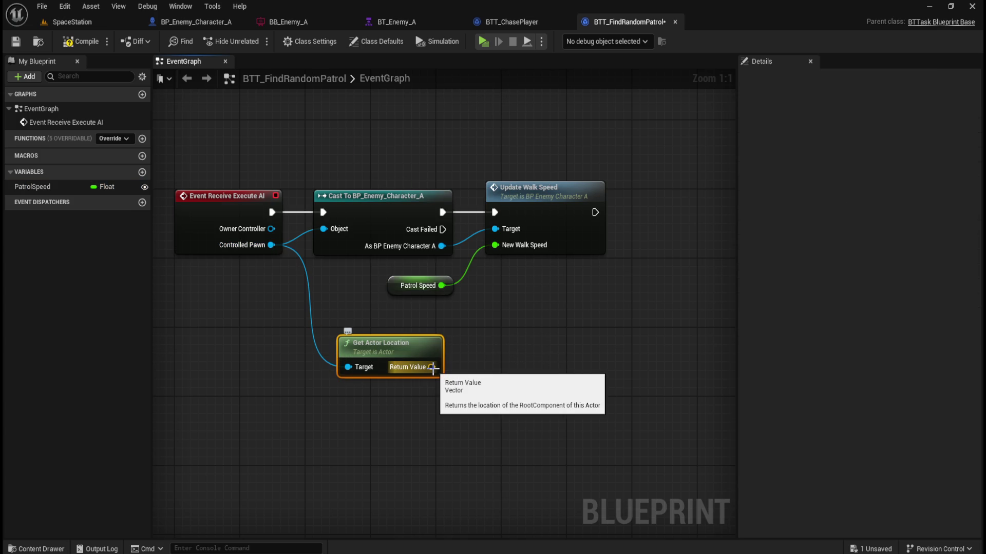
{"action": "left_click_drag", "start_coordinate": [432, 368], "coordinate": [475, 367]}
{"action": "type", "text": "g"}
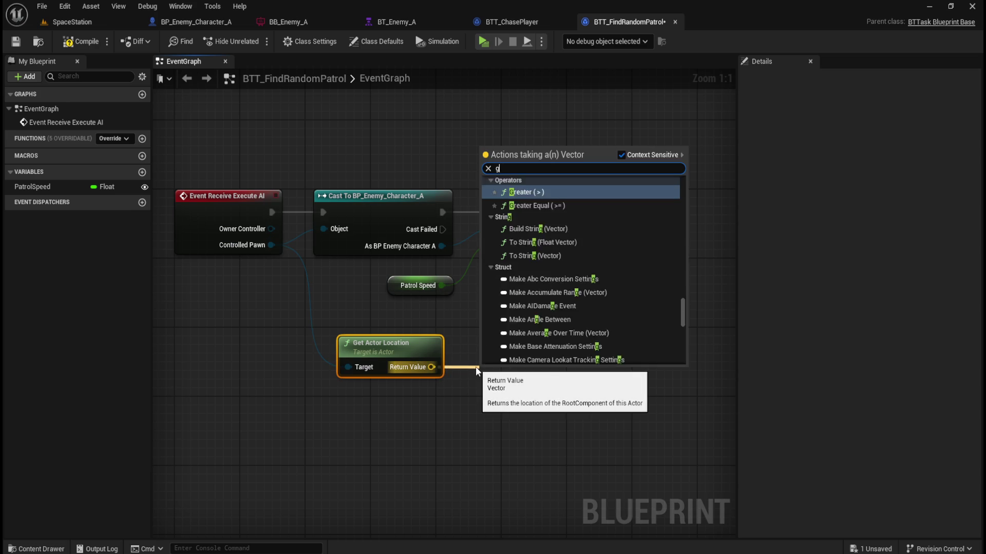
{"action": "type", "text": "et"}
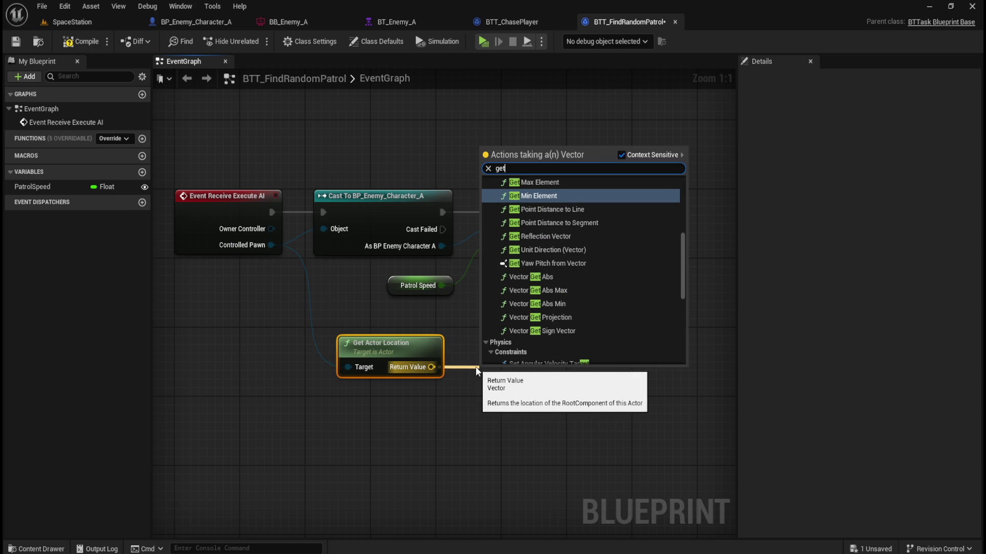
{"action": "type", "text": " random"}
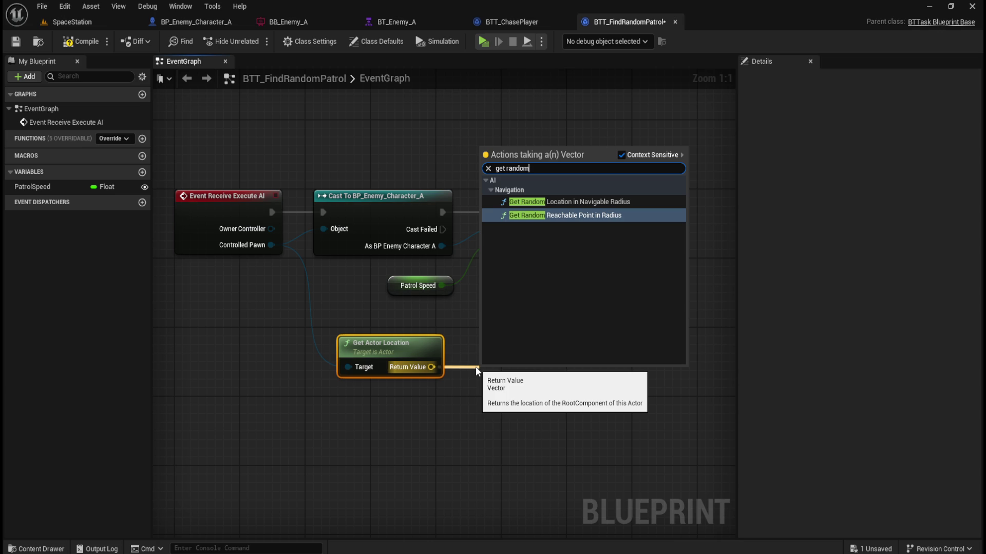
Choose Get Random Reachable Point in Radius, with the pawn's location as its Origin
{"action": "key", "text": "Up"}
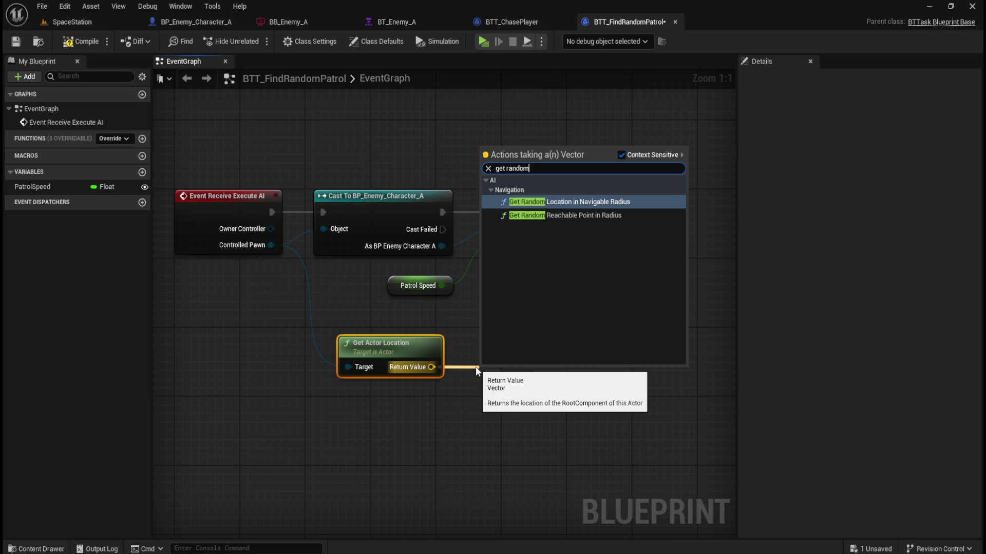
{"action": "key", "text": "Down"}
{"action": "key", "text": "Up"}
{"action": "key", "text": "Down"}
{"action": "key", "text": "Up"}
{"action": "key", "text": "Down"}
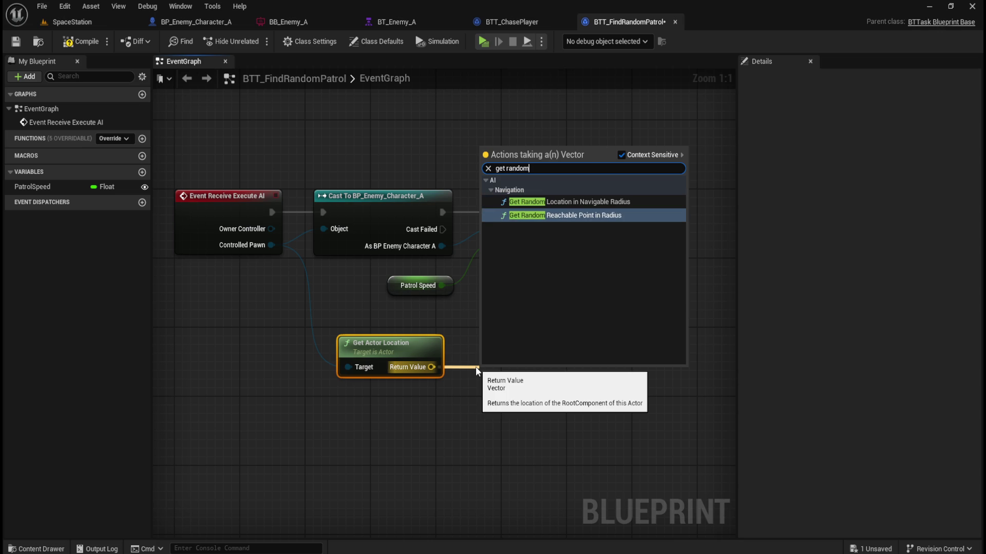
{"action": "key", "text": "Up"}
{"action": "key", "text": "Down"}
{"action": "key", "text": "Return"}
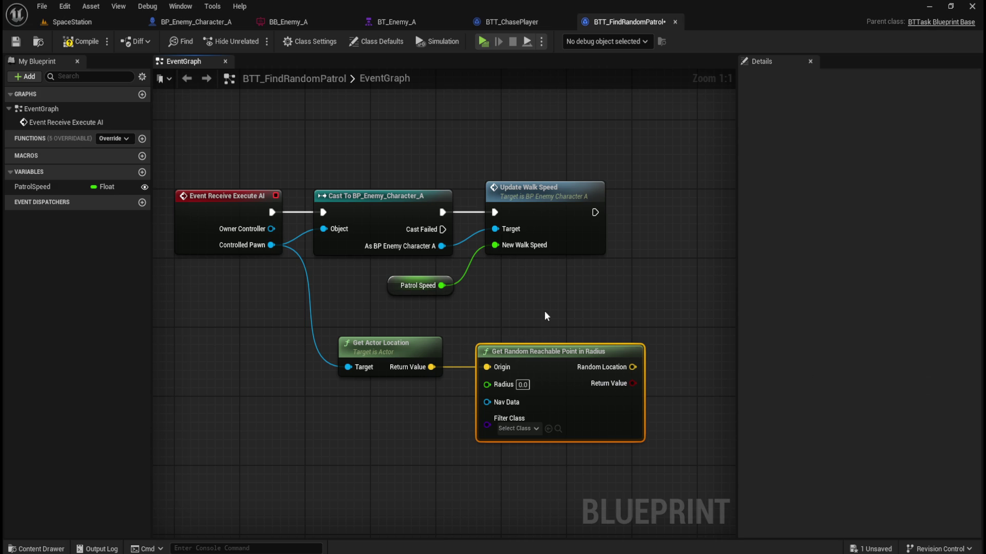
Place a Branch whose Condition is the reachable-point node's Return Value
{"action": "mouse_move", "coordinate": [605, 309]}
{"action": "left_mouse_down"}
{"action": "mouse_move", "coordinate": [609, 299]}
{"action": "mouse_move", "coordinate": [564, 296]}
{"action": "left_mouse_up"}
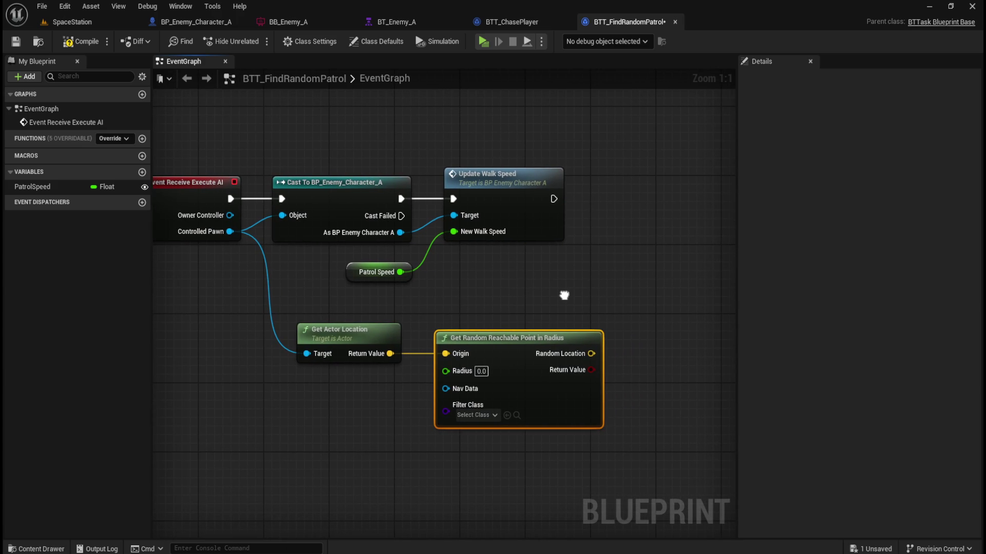
{"action": "mouse_move", "coordinate": [592, 370]}
{"action": "left_mouse_down"}
{"action": "mouse_move", "coordinate": [645, 247]}
{"action": "mouse_move", "coordinate": [642, 229]}
{"action": "left_mouse_up"}
{"action": "type", "text": "branch"}
{"action": "key", "text": "Return"}
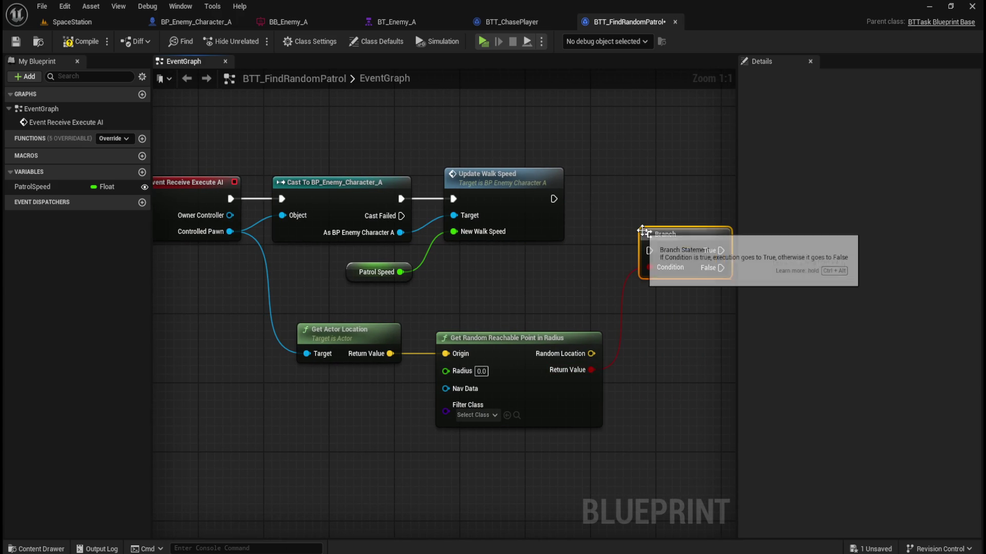
{"action": "mouse_move", "coordinate": [664, 232]}
{"action": "left_mouse_down"}
{"action": "mouse_move", "coordinate": [664, 180]}
{"action": "mouse_move", "coordinate": [674, 184]}
{"action": "left_mouse_up"}
Wire Update Walk Speed's exec output into the Branch
{"action": "left_click_drag", "start_coordinate": [554, 199], "coordinate": [658, 199]}
{"action": "mouse_move", "coordinate": [664, 303]}
{"action": "left_mouse_down"}
{"action": "mouse_move", "coordinate": [652, 301]}
{"action": "mouse_move", "coordinate": [700, 288]}
{"action": "mouse_move", "coordinate": [553, 247]}
{"action": "mouse_move", "coordinate": [528, 275]}
{"action": "left_mouse_up"}
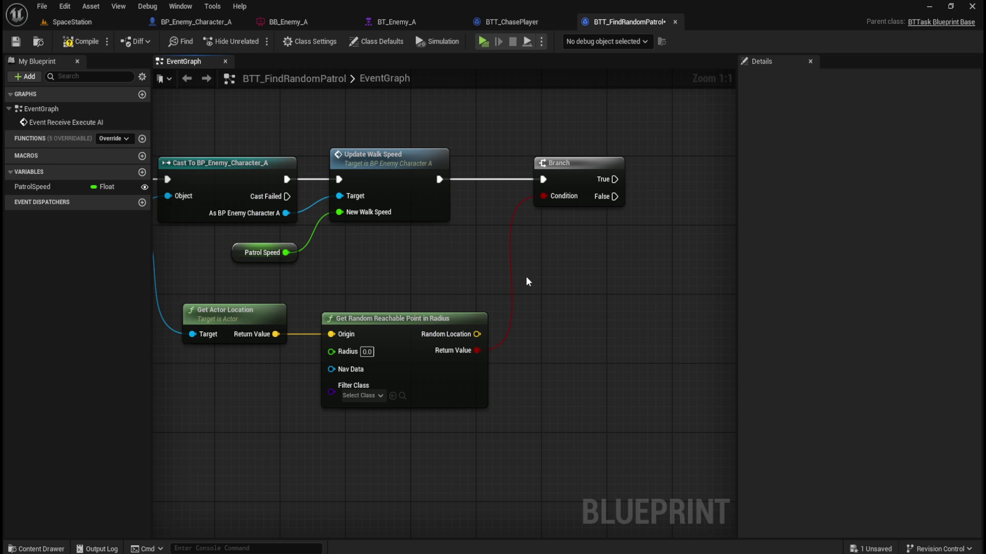
{"action": "left_click_drag", "start_coordinate": [440, 285], "coordinate": [577, 273]}
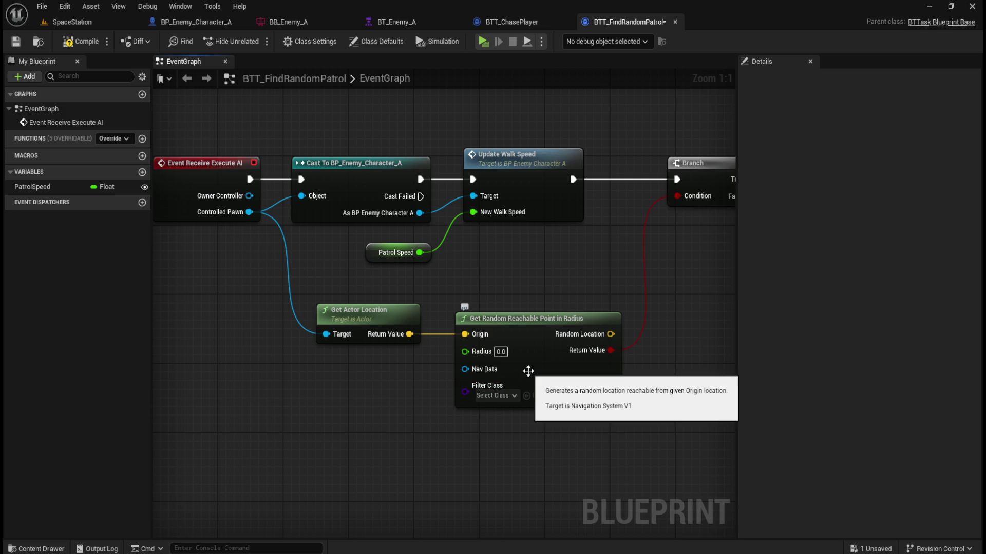
{"action": "right_click", "coordinate": [482, 352]}
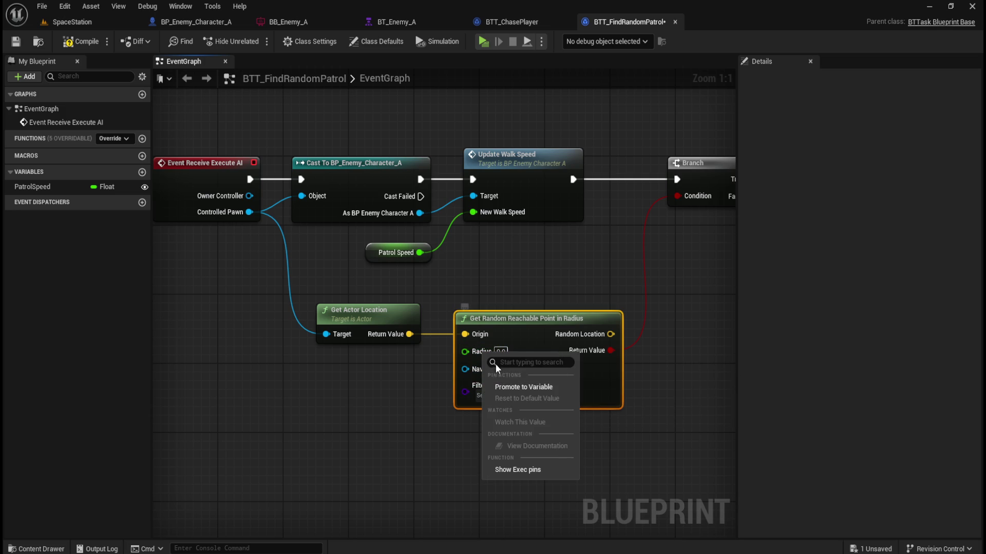
Promote the Radius pin to a variable named PatrolRadius and compile
{"action": "left_click", "coordinate": [511, 388]}
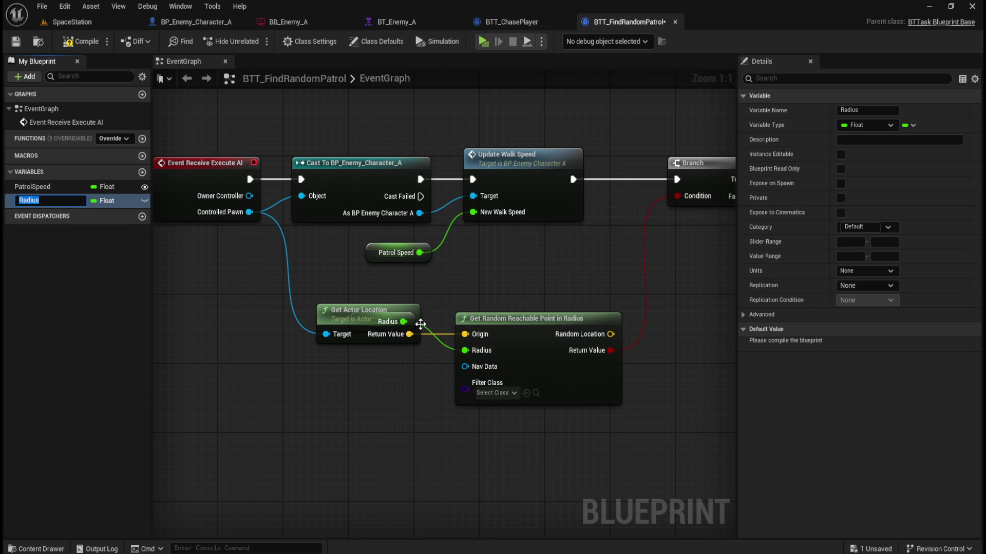
{"action": "left_click_drag", "start_coordinate": [409, 322], "coordinate": [416, 366]}
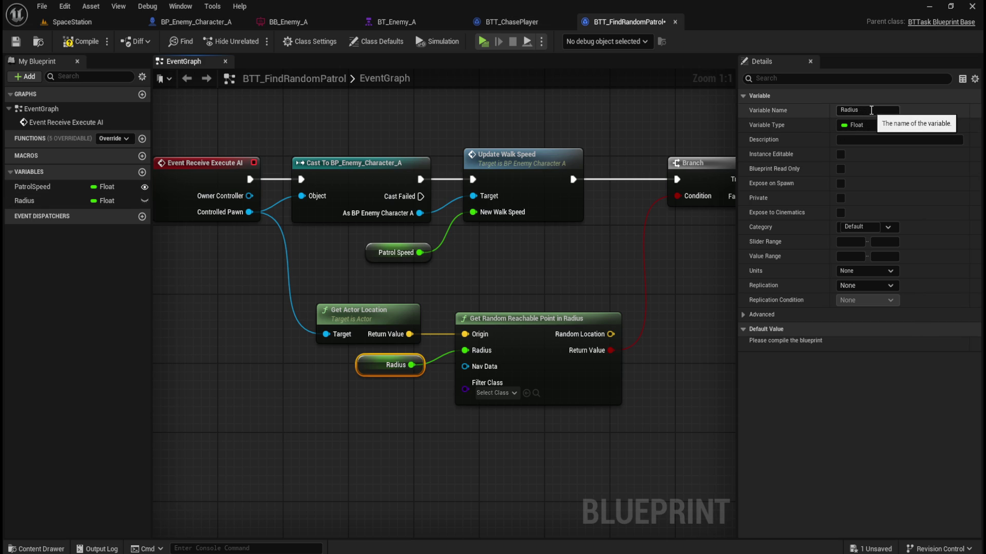
{"action": "left_click", "coordinate": [878, 110]}
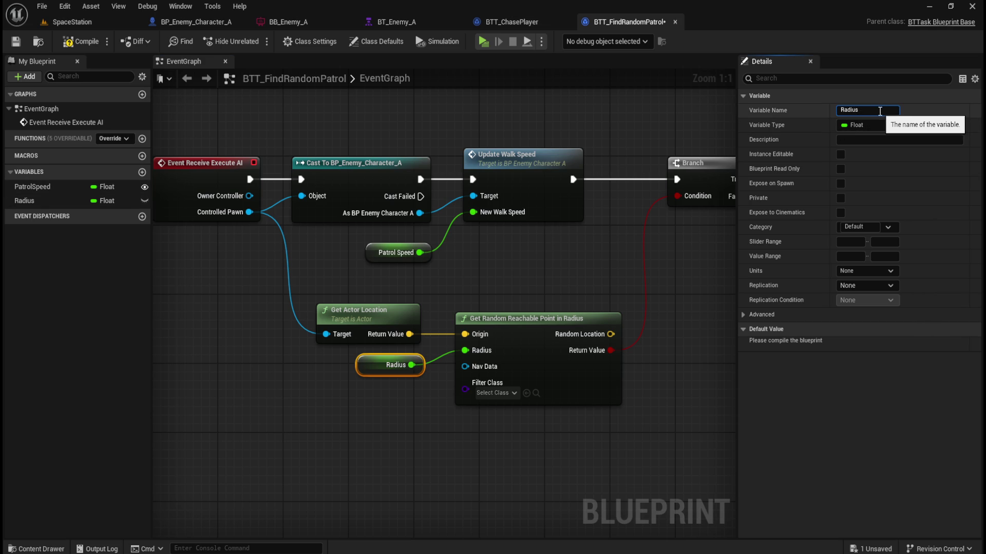
{"action": "type", "text": "Patrol"}
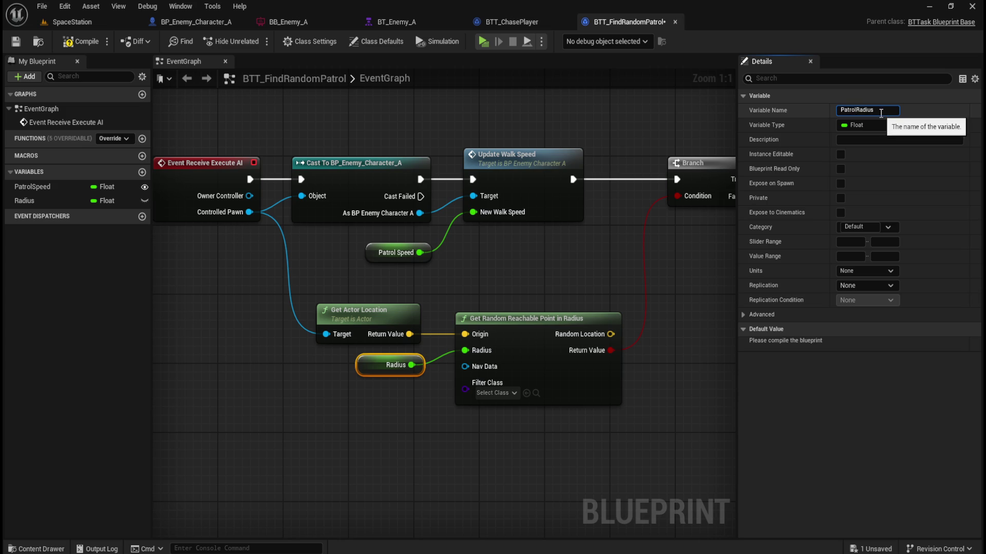
{"action": "left_click", "coordinate": [81, 43]}
{"action": "key", "text": "ctrl+s"}
Make PatrolRadius instance-editable with a default value of 1000 and save the task
{"action": "left_click", "coordinate": [402, 357]}
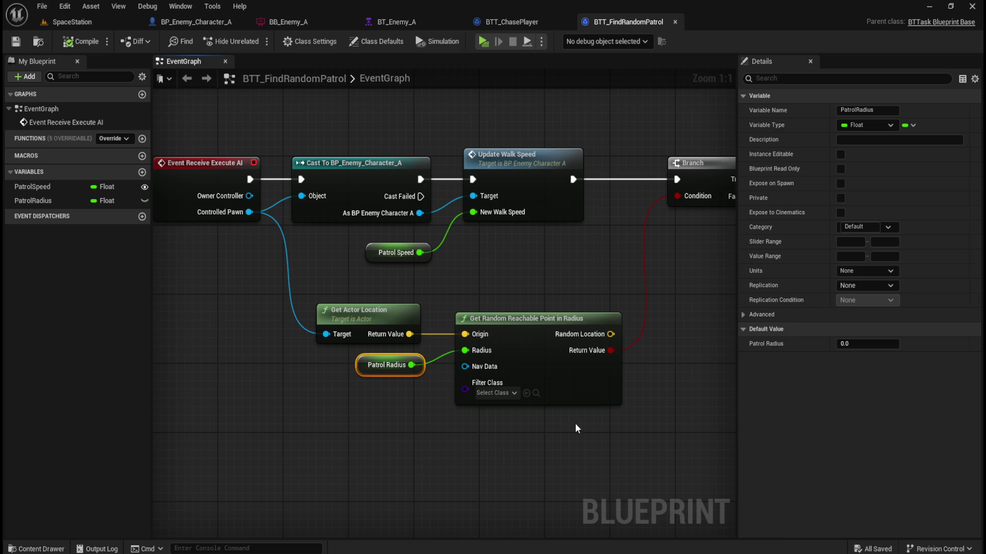
{"action": "left_click", "coordinate": [841, 154]}
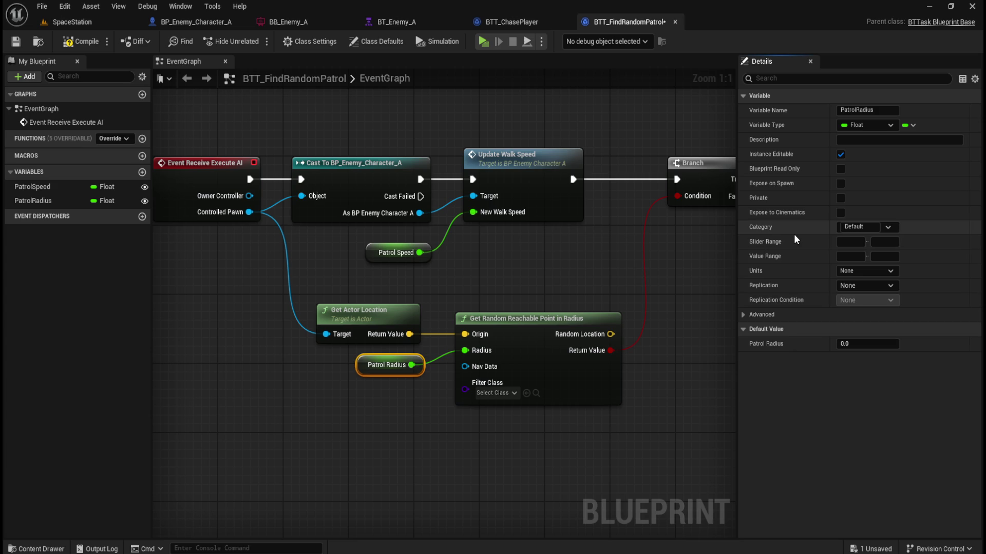
{"action": "left_click", "coordinate": [866, 345]}
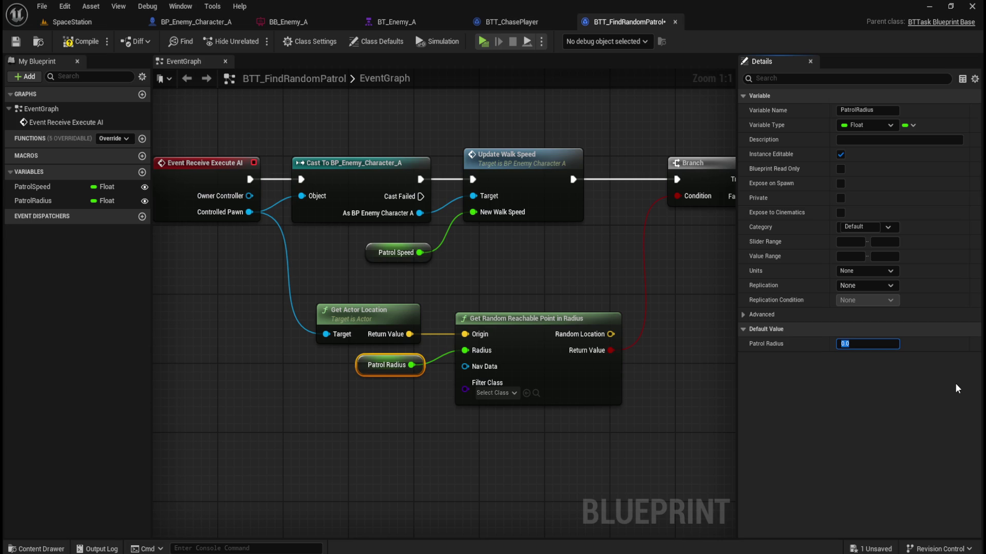
{"action": "type", "text": "1000"}
{"action": "key", "text": "Return"}
{"action": "left_click", "coordinate": [17, 43]}
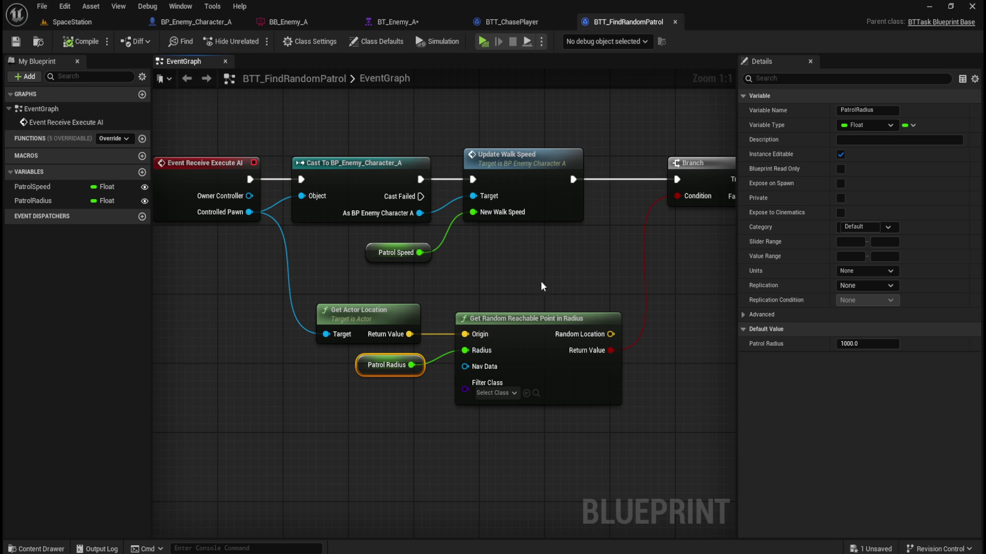
{"action": "left_click_drag", "start_coordinate": [566, 270], "coordinate": [495, 287]}
{"action": "left_click_drag", "start_coordinate": [546, 286], "coordinate": [448, 305]}
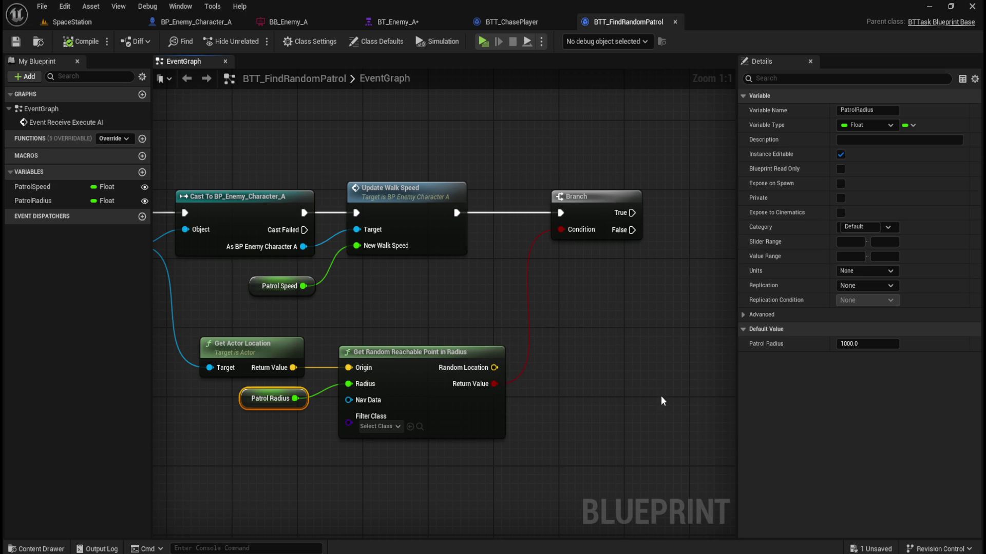
Add a Set Blackboard Value as Vector node fed by Random Location, placed beside the Branch
{"action": "left_click_drag", "start_coordinate": [690, 394], "coordinate": [641, 379]}
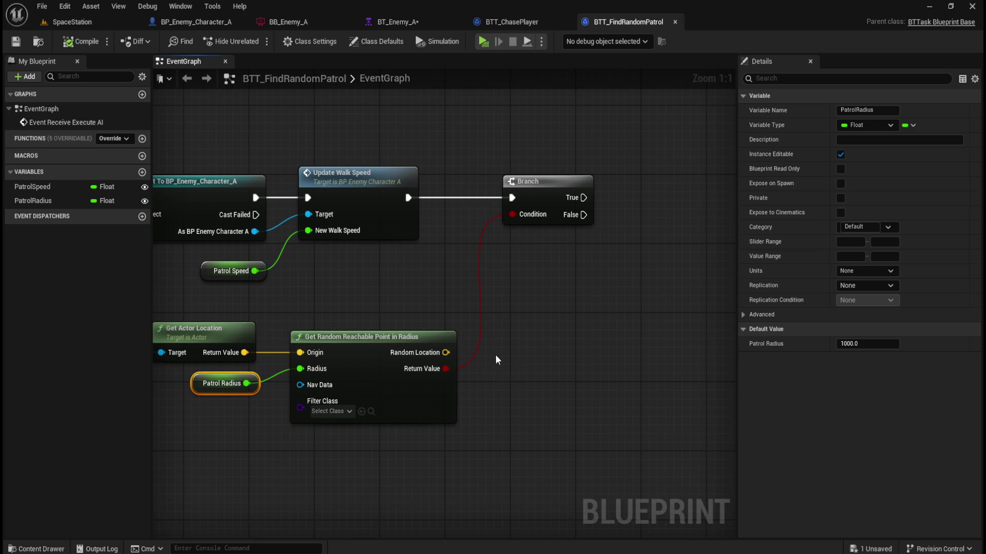
{"action": "left_click", "coordinate": [539, 344]}
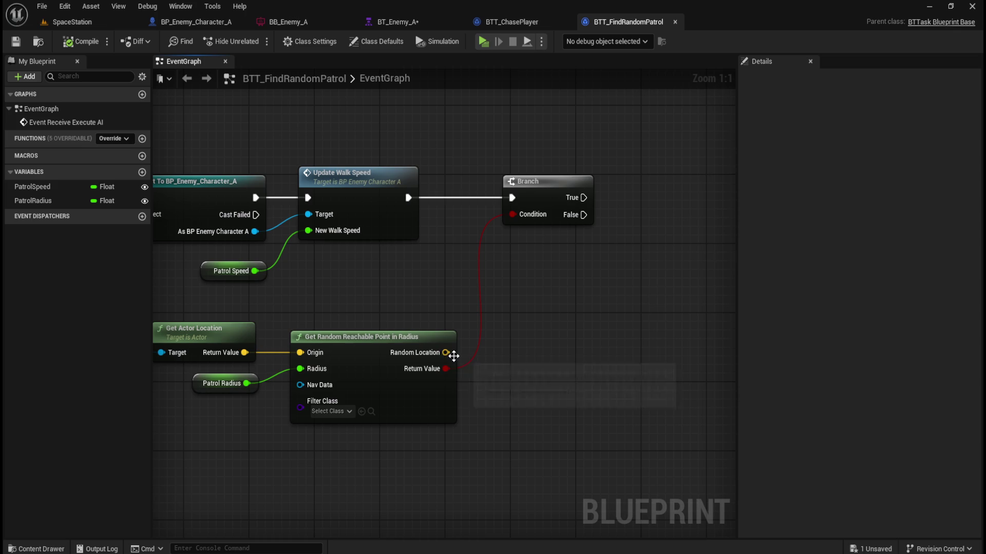
{"action": "left_click_drag", "start_coordinate": [449, 352], "coordinate": [524, 353]}
{"action": "type", "text": "set"}
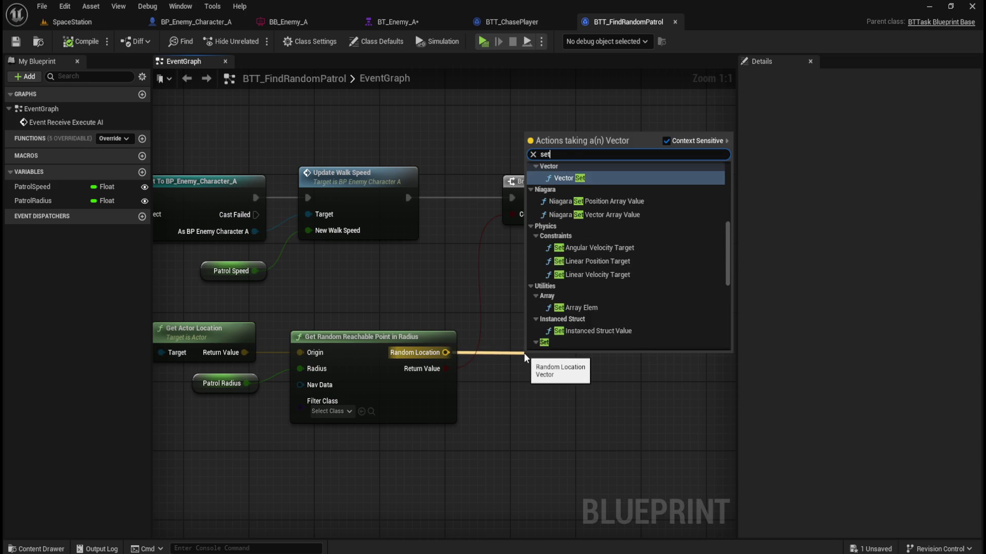
{"action": "type", "text": " blackboar"}
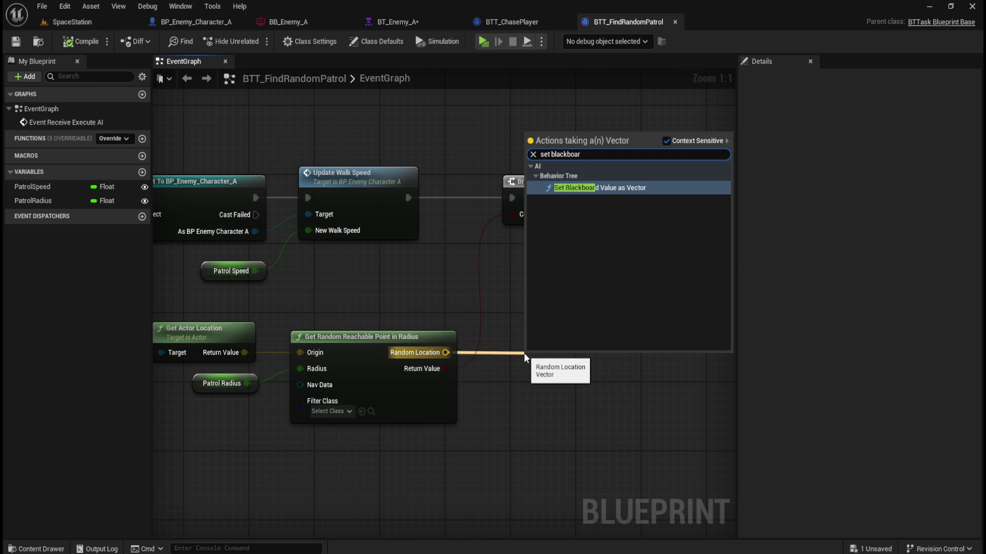
{"action": "key", "text": "Return"}
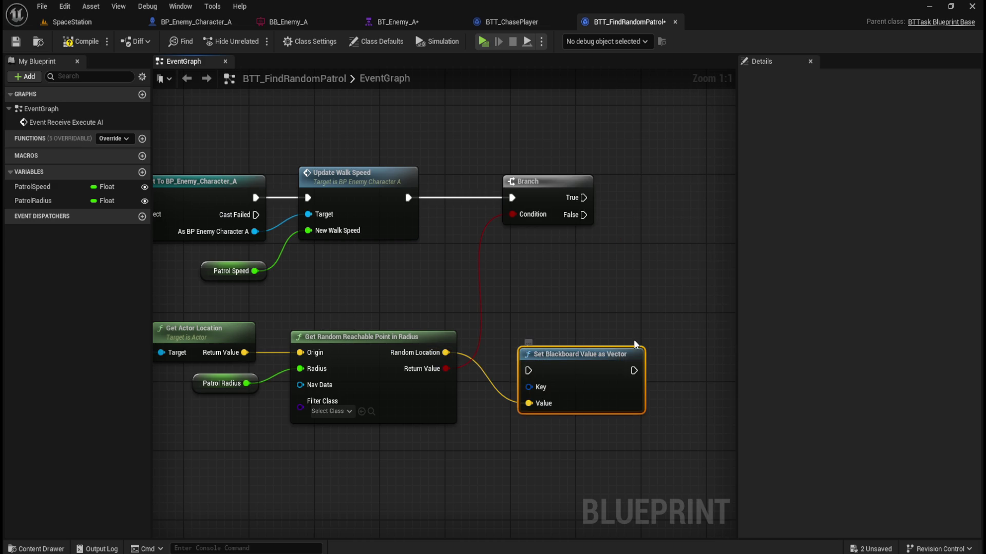
{"action": "left_click_drag", "start_coordinate": [620, 350], "coordinate": [617, 331]}
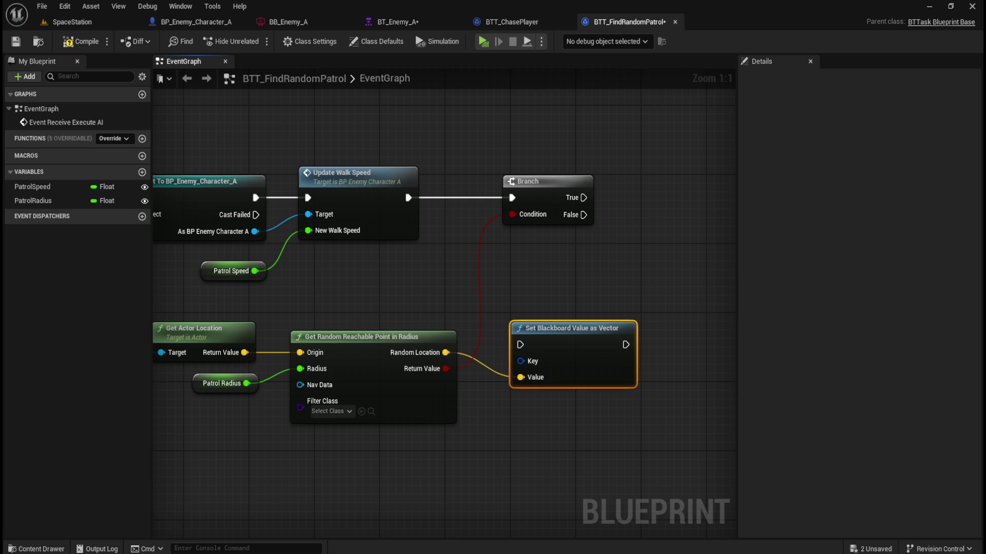
Promote the Key input to a variable named PatrolLocation
{"action": "right_click", "coordinate": [534, 363]}
{"action": "left_click", "coordinate": [580, 397]}
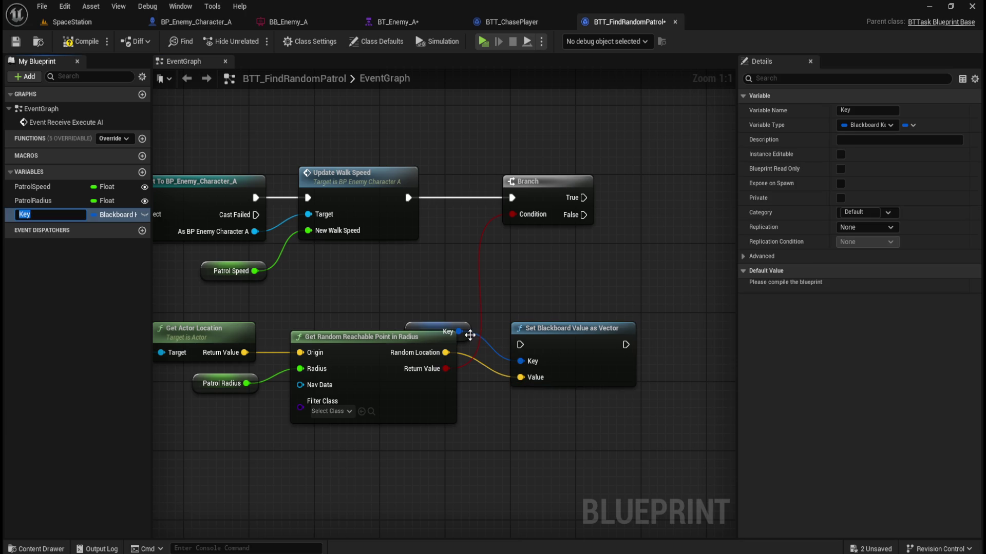
{"action": "left_click", "coordinate": [879, 112]}
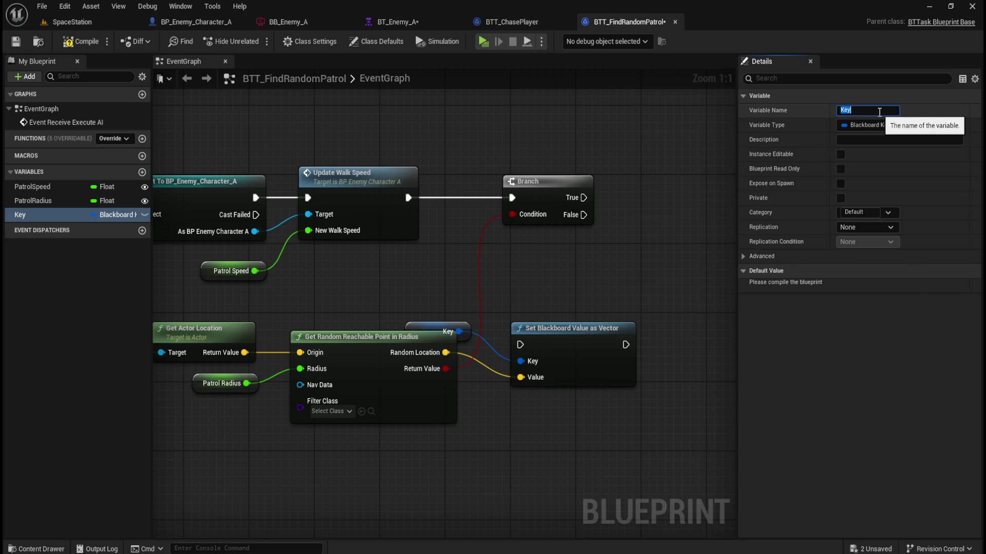
{"action": "type", "text": "PatrolLo"}
{"action": "type", "text": "cation"}
{"action": "key", "text": "Return"}
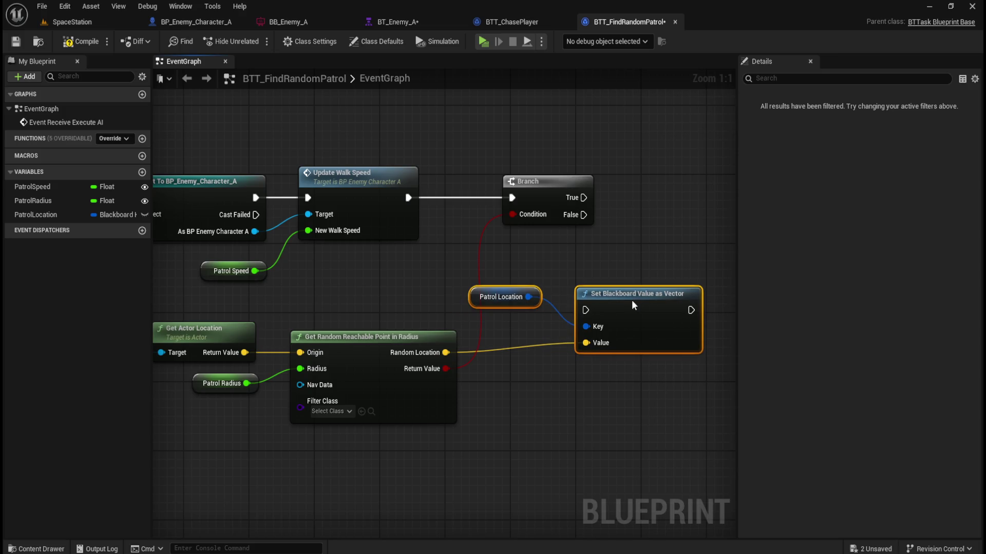
Align the Patrol Location node so its wire to the Key input runs straight
{"action": "left_click", "coordinate": [544, 305]}
{"action": "left_click_drag", "start_coordinate": [544, 305], "coordinate": [551, 313]}
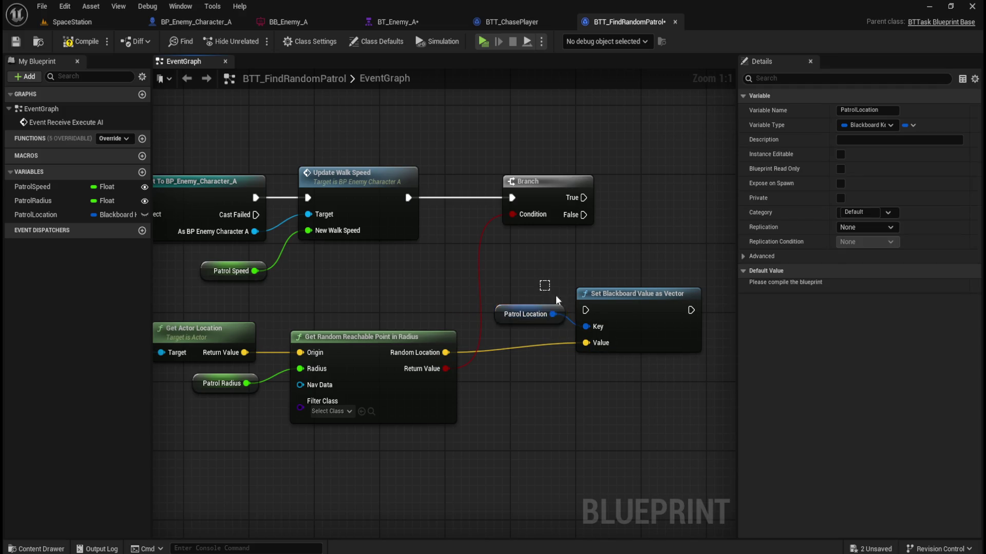
{"action": "left_click_drag", "start_coordinate": [470, 354], "coordinate": [614, 257]}
{"action": "key", "text": "q"}
{"action": "left_click", "coordinate": [614, 256]}
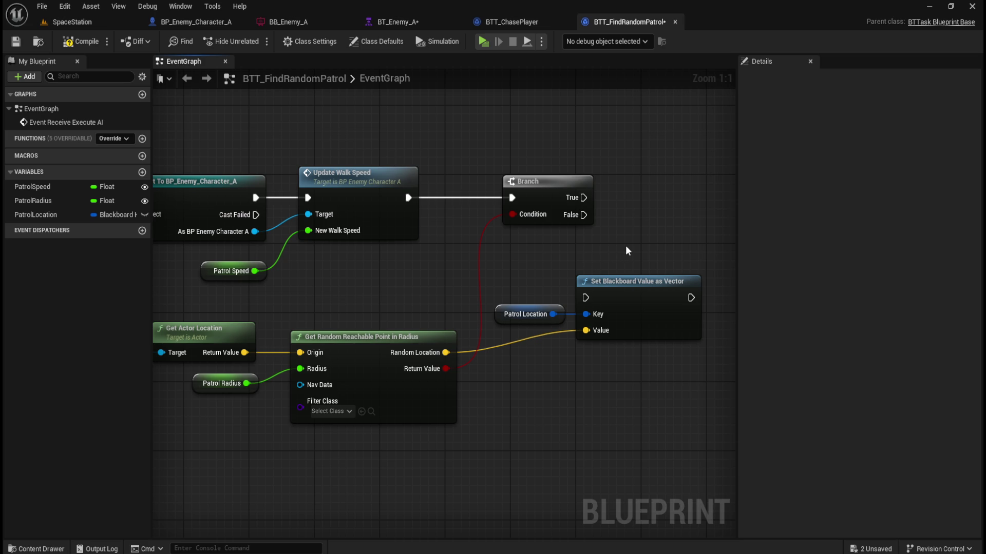
{"action": "left_click_drag", "start_coordinate": [631, 246], "coordinate": [535, 253]}
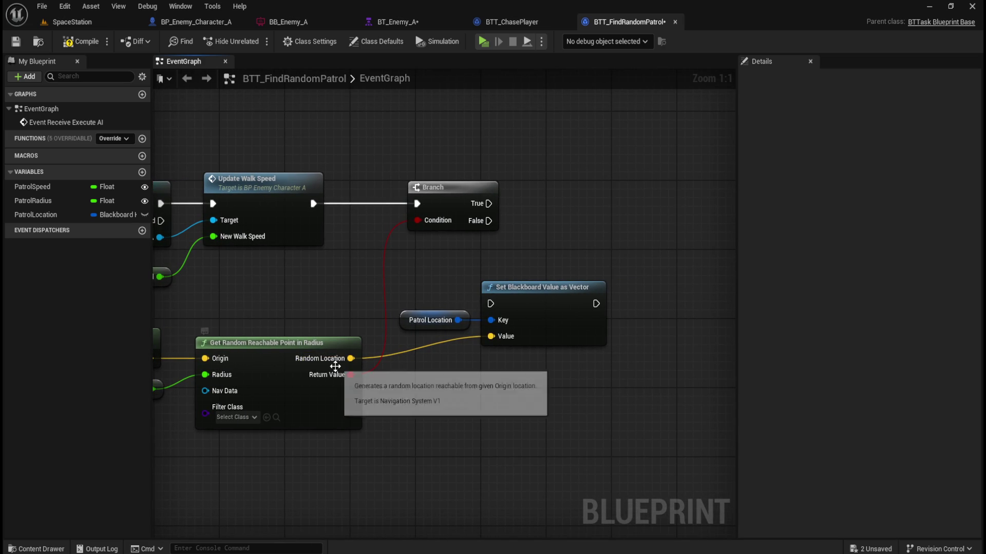
Move the Patrol Location and Set Blackboard pair beside the Branch and run it from True
{"action": "left_click_drag", "start_coordinate": [439, 279], "coordinate": [516, 332]}
{"action": "left_click_drag", "start_coordinate": [539, 291], "coordinate": [649, 190]}
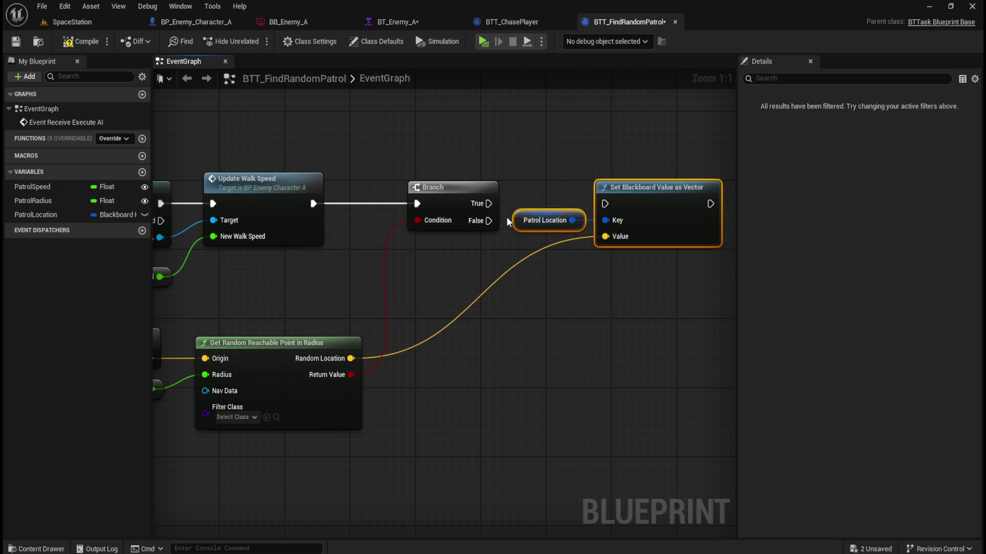
{"action": "left_click_drag", "start_coordinate": [488, 203], "coordinate": [605, 201]}
{"action": "left_click", "coordinate": [577, 172]}
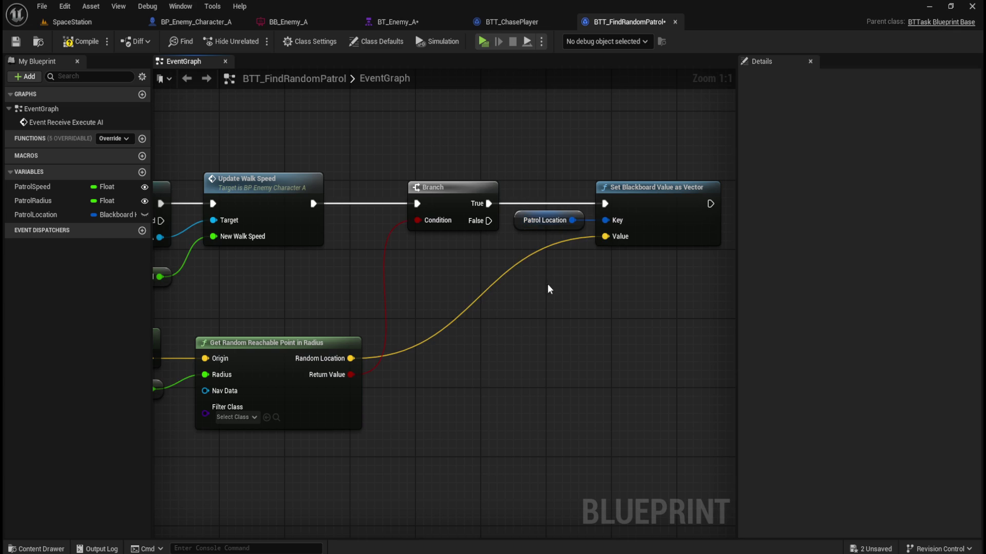
Copy and paste the Patrol Location and Set Blackboard pair below the original
{"action": "mouse_move", "coordinate": [634, 277]}
{"action": "left_mouse_down"}
{"action": "mouse_move", "coordinate": [580, 212]}
{"action": "mouse_move", "coordinate": [577, 230]}
{"action": "left_mouse_up"}
{"action": "key", "text": "ctrl+c"}
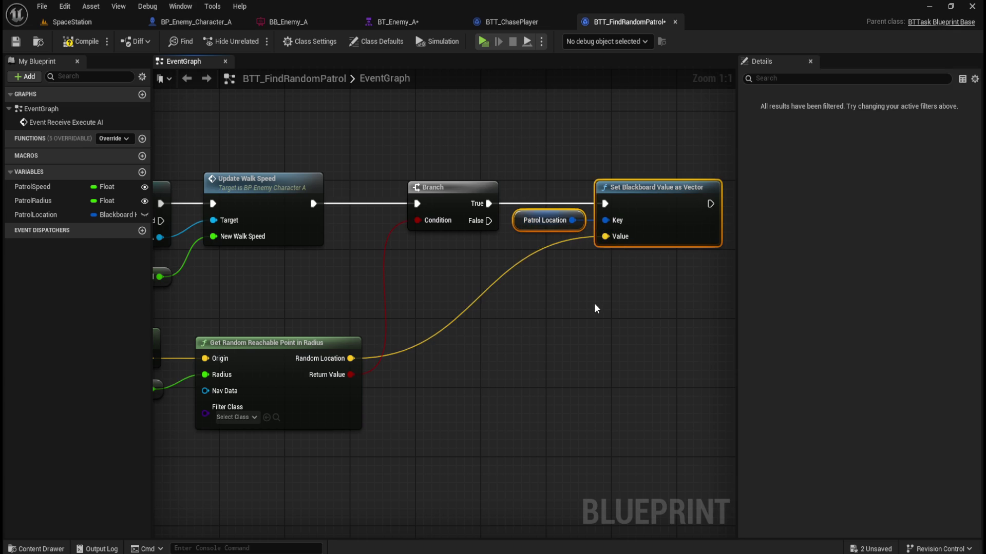
{"action": "key", "text": "ctrl+v"}
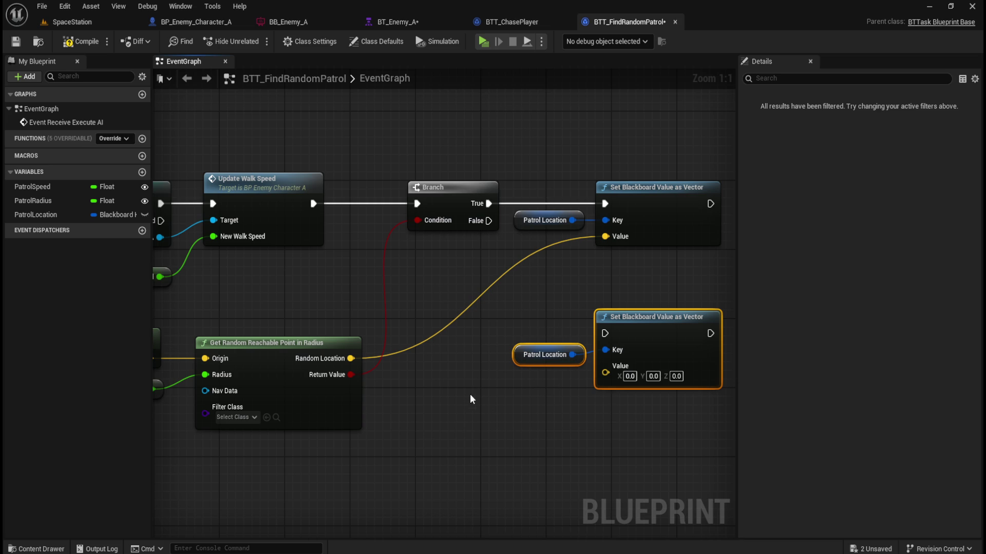
Run the lower Set Blackboard from Branch False, with Get Actor Location as its Value
{"action": "mouse_move", "coordinate": [489, 221]}
{"action": "left_mouse_down"}
{"action": "mouse_move", "coordinate": [585, 330]}
{"action": "mouse_move", "coordinate": [607, 336]}
{"action": "left_mouse_up"}
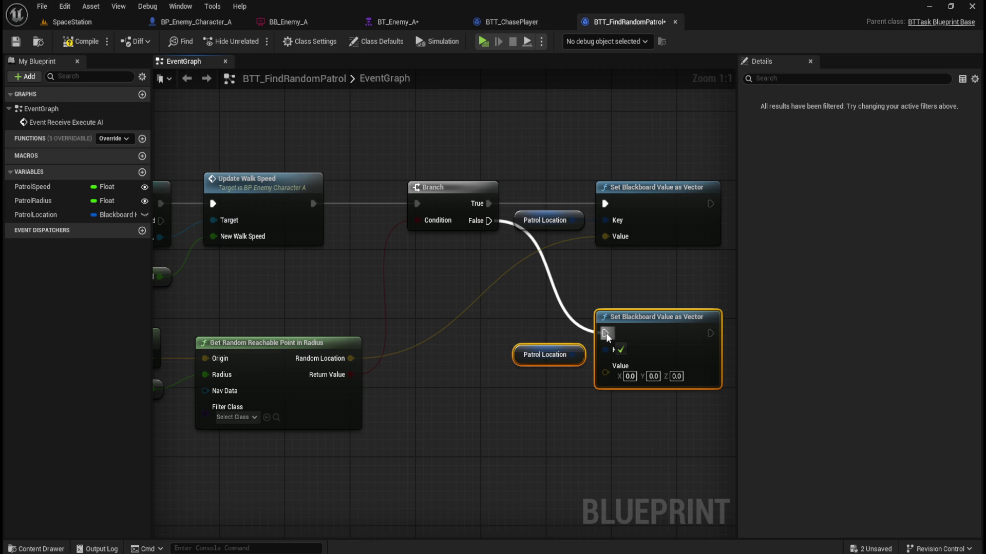
{"action": "left_click_drag", "start_coordinate": [607, 336], "coordinate": [607, 336]}
{"action": "left_click_drag", "start_coordinate": [410, 404], "coordinate": [567, 389]}
{"action": "mouse_move", "coordinate": [306, 344]}
{"action": "left_mouse_down"}
{"action": "mouse_move", "coordinate": [774, 337]}
{"action": "mouse_move", "coordinate": [382, 343]}
{"action": "mouse_move", "coordinate": [397, 358]}
{"action": "left_mouse_up"}
Move the reachable-point and Patrol Radius nodes further down, and Get Actor Location slightly down
{"action": "mouse_move", "coordinate": [279, 394]}
{"action": "left_mouse_down"}
{"action": "mouse_move", "coordinate": [579, 365]}
{"action": "mouse_move", "coordinate": [649, 323]}
{"action": "left_mouse_up"}
{"action": "left_click_drag", "start_coordinate": [282, 374], "coordinate": [375, 315]}
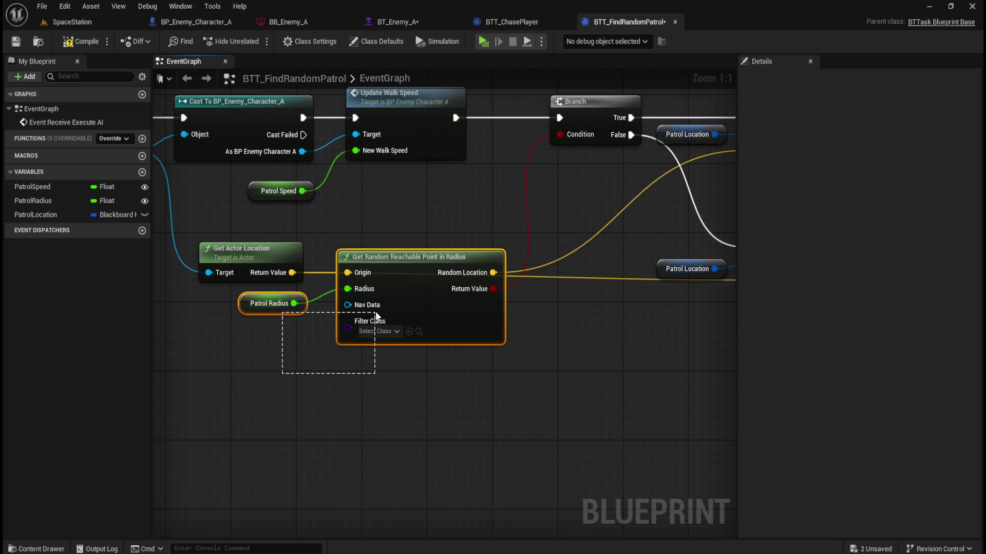
{"action": "left_click_drag", "start_coordinate": [375, 315], "coordinate": [376, 314]}
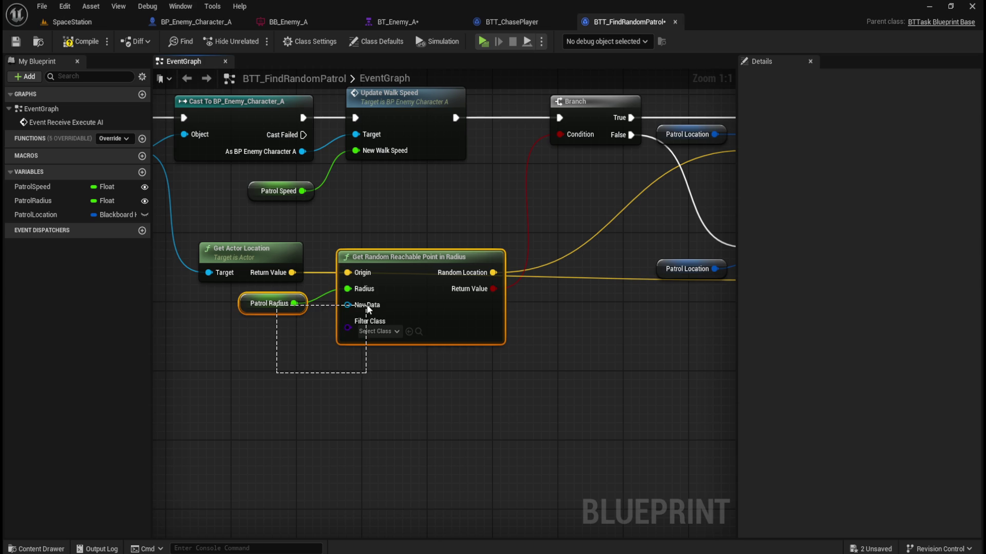
{"action": "left_click_drag", "start_coordinate": [399, 272], "coordinate": [400, 333]}
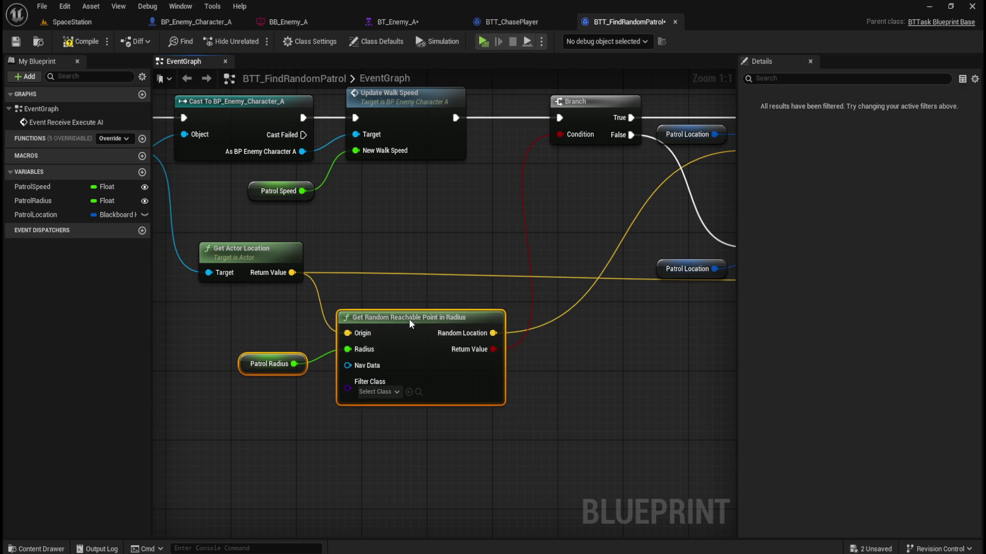
{"action": "left_click", "coordinate": [616, 349]}
{"action": "mouse_move", "coordinate": [616, 349]}
{"action": "left_mouse_down"}
{"action": "mouse_move", "coordinate": [433, 349]}
{"action": "mouse_move", "coordinate": [594, 337]}
{"action": "mouse_move", "coordinate": [579, 331]}
{"action": "left_mouse_up"}
{"action": "left_click_drag", "start_coordinate": [282, 242], "coordinate": [282, 260]}
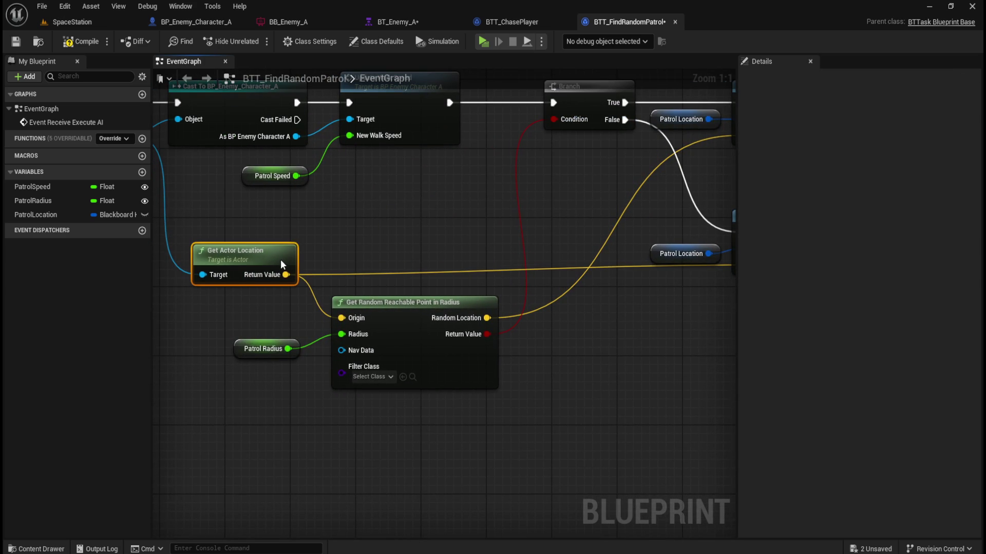
{"action": "left_click", "coordinate": [672, 350]}
Nudge the lower Patrol Location and Set Blackboard pair up and recenter the whole graph
{"action": "left_click_drag", "start_coordinate": [672, 350], "coordinate": [552, 352]}
{"action": "left_click_drag", "start_coordinate": [542, 232], "coordinate": [597, 253]}
{"action": "left_click", "coordinate": [637, 252]}
{"action": "left_click", "coordinate": [627, 319]}
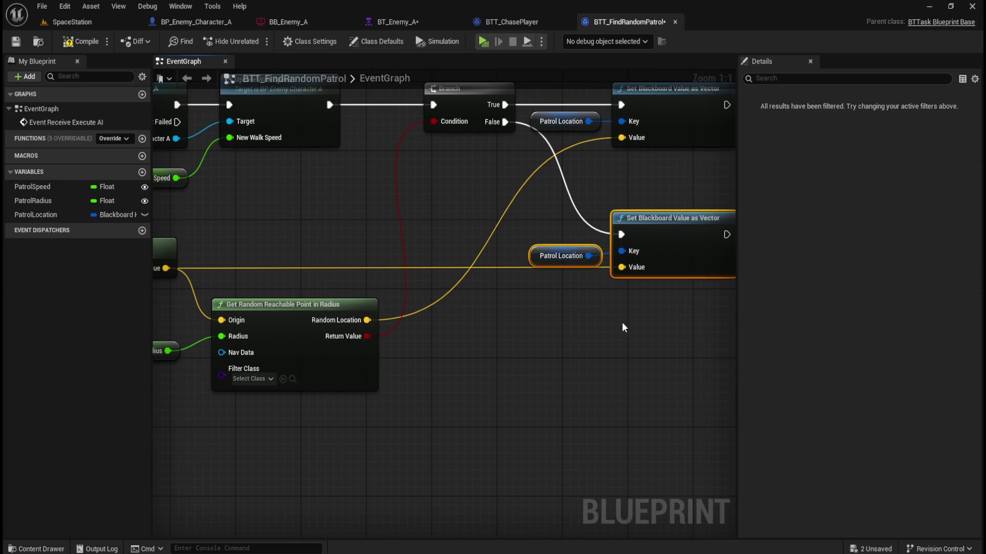
{"action": "left_click_drag", "start_coordinate": [555, 224], "coordinate": [636, 271]}
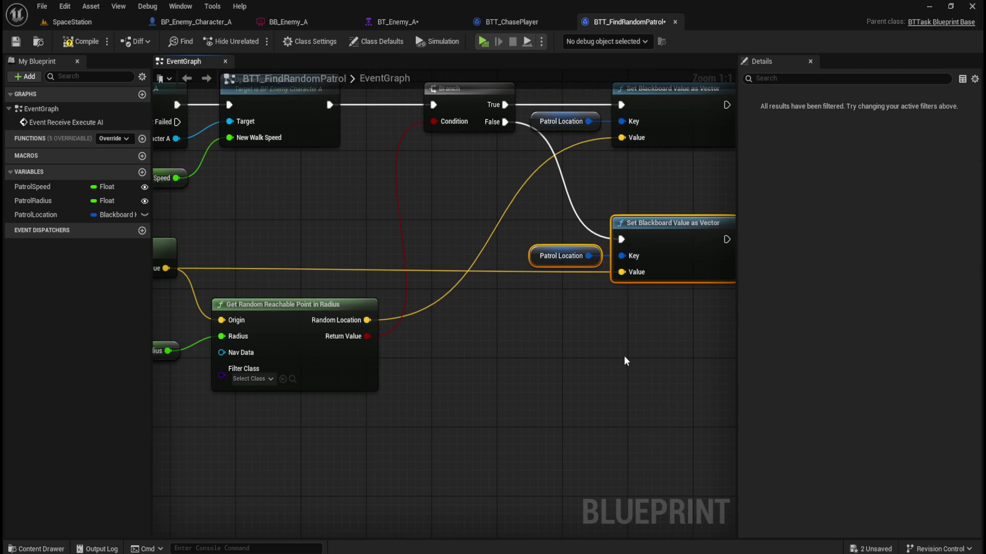
{"action": "key", "text": "q"}
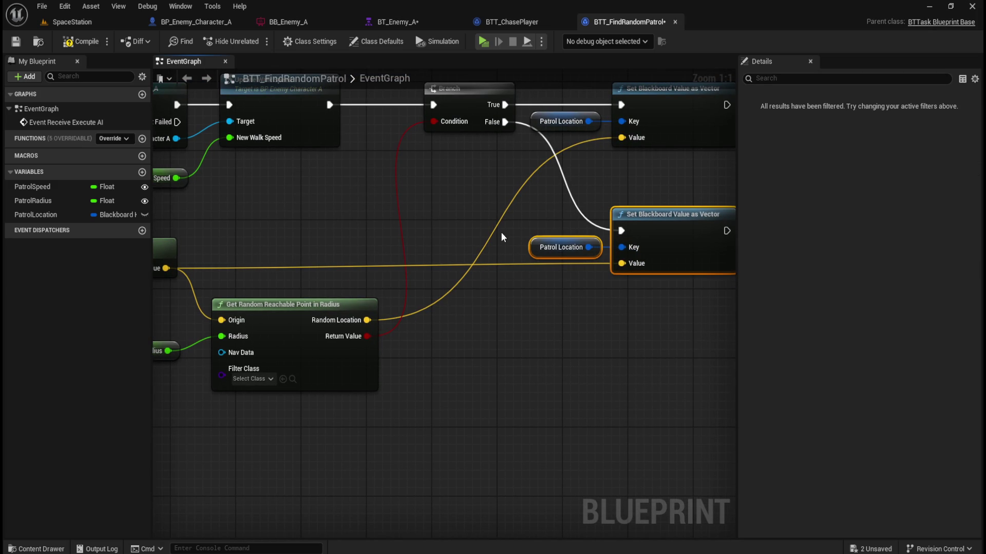
{"action": "scroll", "coordinate": [500, 232], "scroll_direction": "down", "scroll_amount": 2}
{"action": "left_click", "coordinate": [257, 236], "text": "ctrl"}
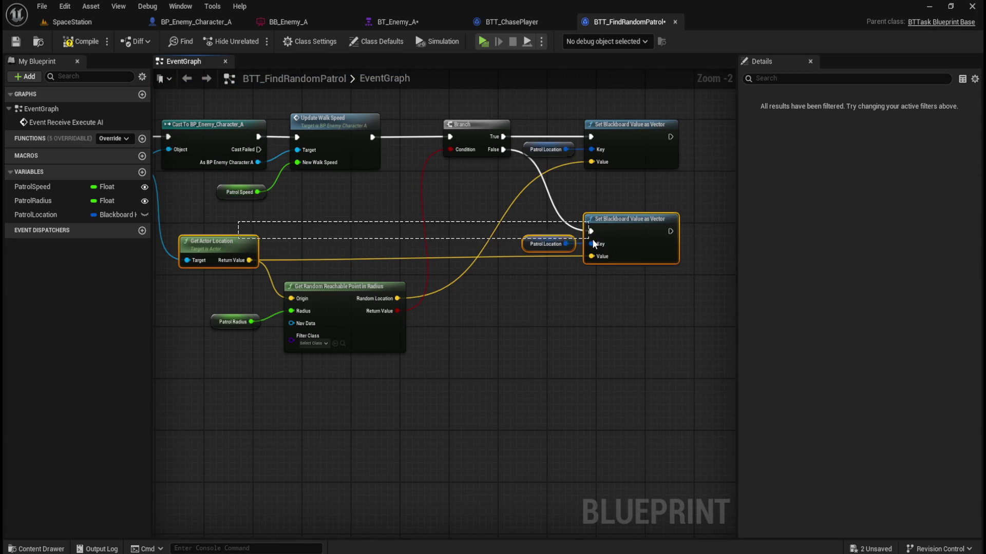
{"action": "left_click", "coordinate": [604, 314]}
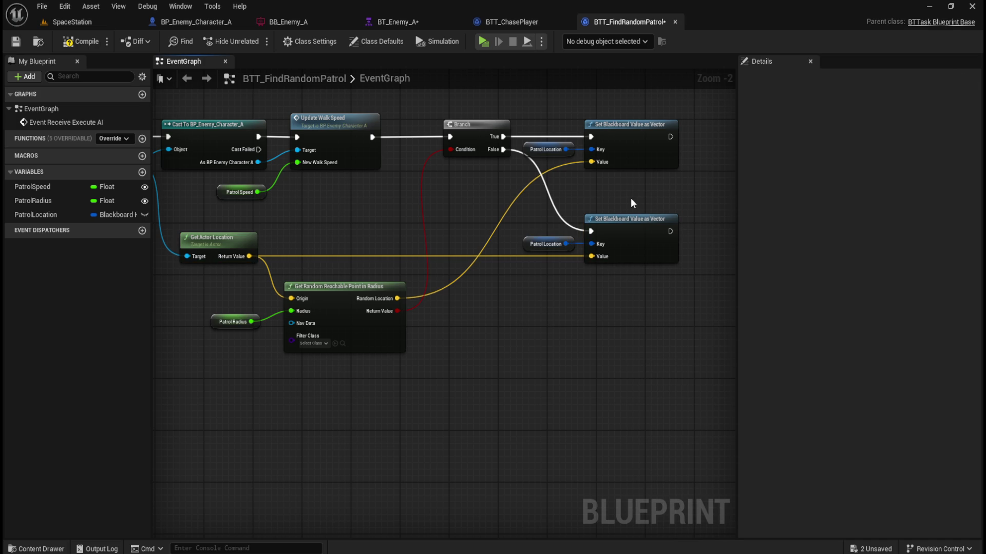
{"action": "mouse_move", "coordinate": [479, 325]}
{"action": "left_mouse_down"}
{"action": "mouse_move", "coordinate": [568, 354]}
{"action": "mouse_move", "coordinate": [574, 367]}
{"action": "mouse_move", "coordinate": [488, 363]}
{"action": "left_mouse_up"}
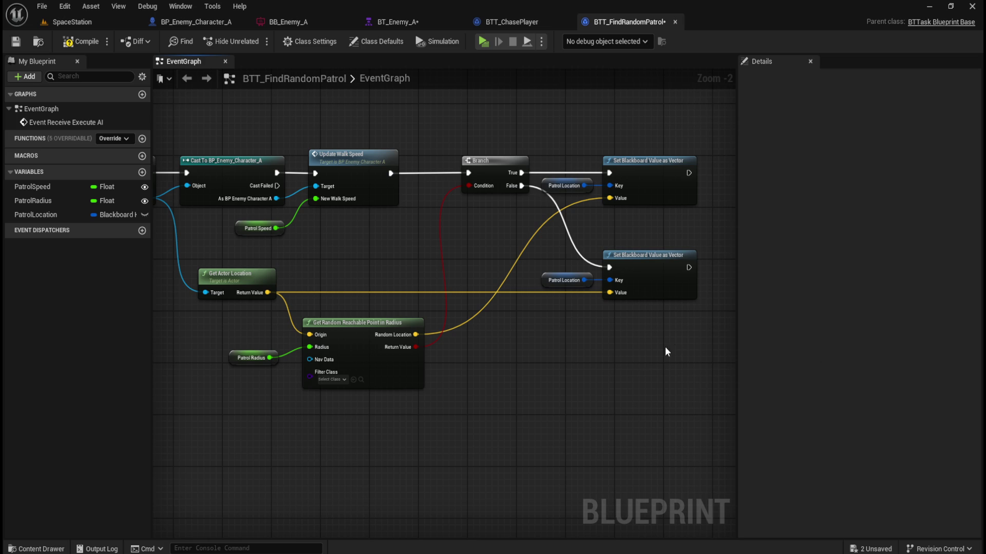
{"action": "left_click_drag", "start_coordinate": [671, 344], "coordinate": [543, 371]}
{"action": "left_click_drag", "start_coordinate": [586, 196], "coordinate": [646, 253]}
Add a Finish Execute with Success checked, fed by both Set Blackboard nodes
{"action": "type", "text": "finish exe"}
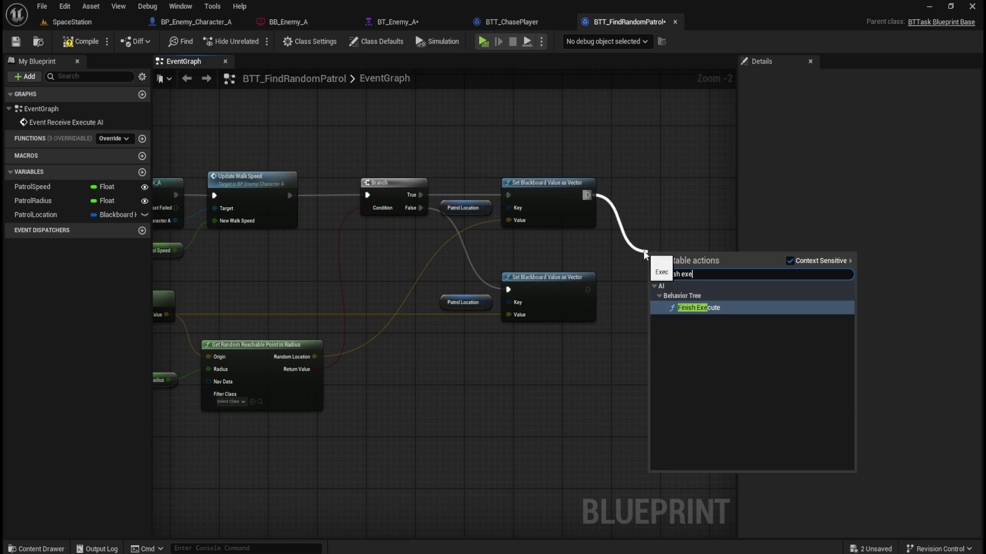
{"action": "key", "text": "Return"}
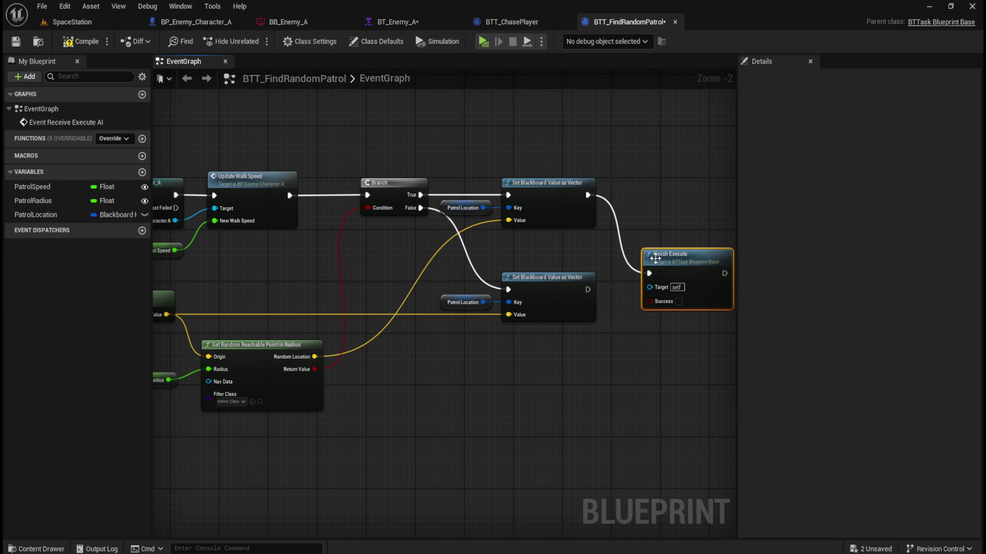
{"action": "mouse_move", "coordinate": [588, 289]}
{"action": "left_mouse_down"}
{"action": "mouse_move", "coordinate": [659, 270]}
{"action": "mouse_move", "coordinate": [649, 273]}
{"action": "mouse_move", "coordinate": [676, 235]}
{"action": "mouse_move", "coordinate": [667, 222]}
{"action": "left_mouse_up"}
{"action": "left_click", "coordinate": [648, 311]}
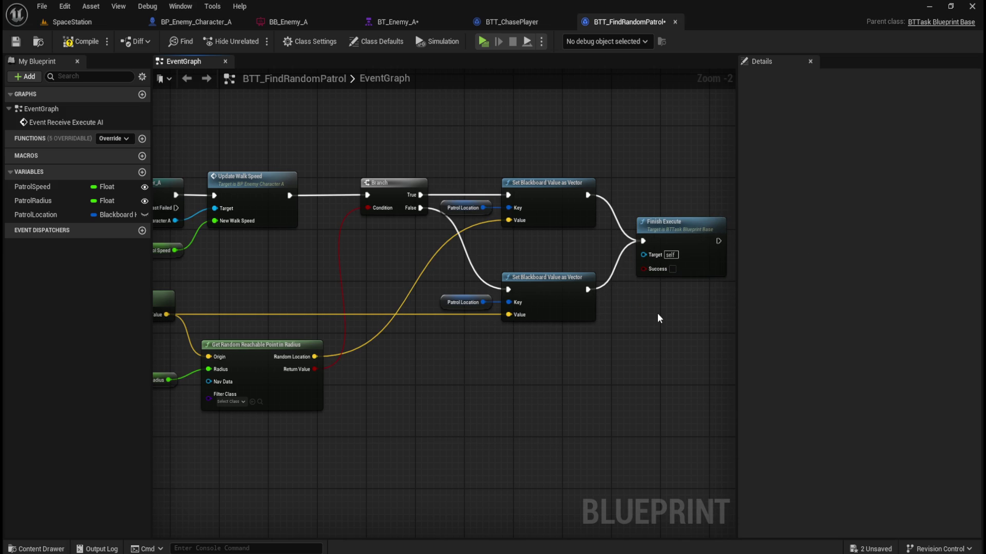
{"action": "left_click", "coordinate": [673, 269]}
Compile and save the task blueprint
{"action": "left_click", "coordinate": [82, 42]}
{"action": "left_click", "coordinate": [15, 41]}
{"action": "left_click_drag", "start_coordinate": [484, 419], "coordinate": [726, 409]}
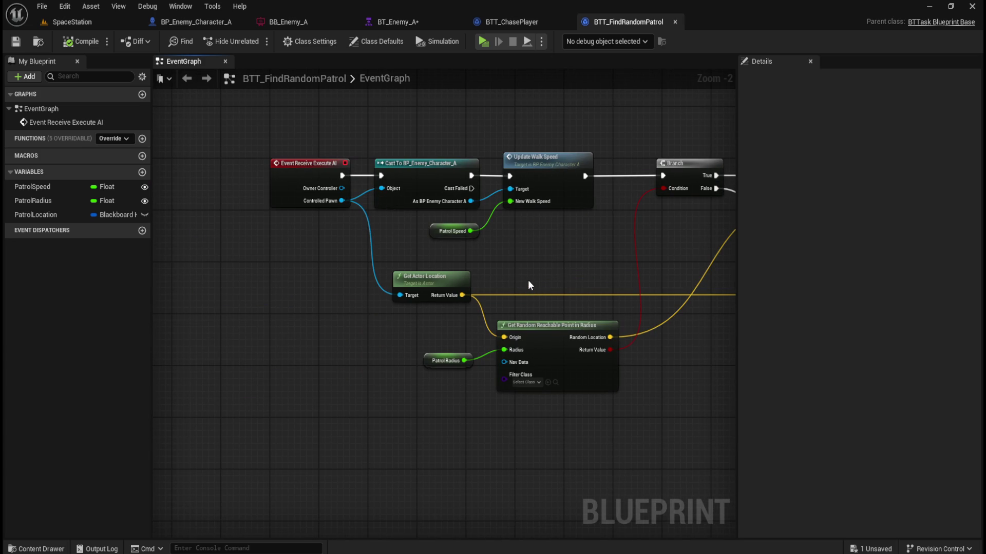
Add a second Finish Execute node on the Cast Failed output
{"action": "mouse_move", "coordinate": [471, 188]}
{"action": "left_mouse_down"}
{"action": "mouse_move", "coordinate": [435, 233]}
{"action": "mouse_move", "coordinate": [339, 278]}
{"action": "left_mouse_up"}
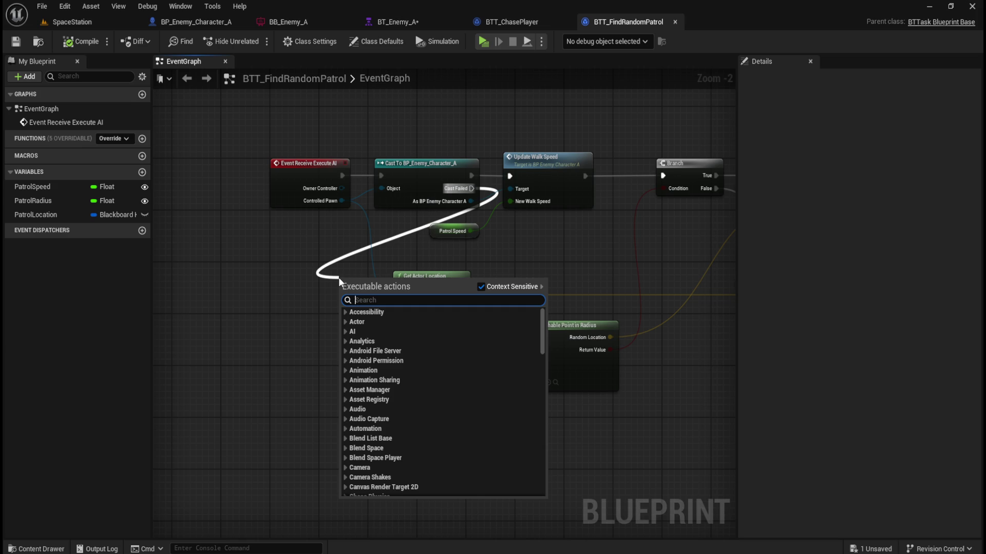
{"action": "type", "text": "finish exe"}
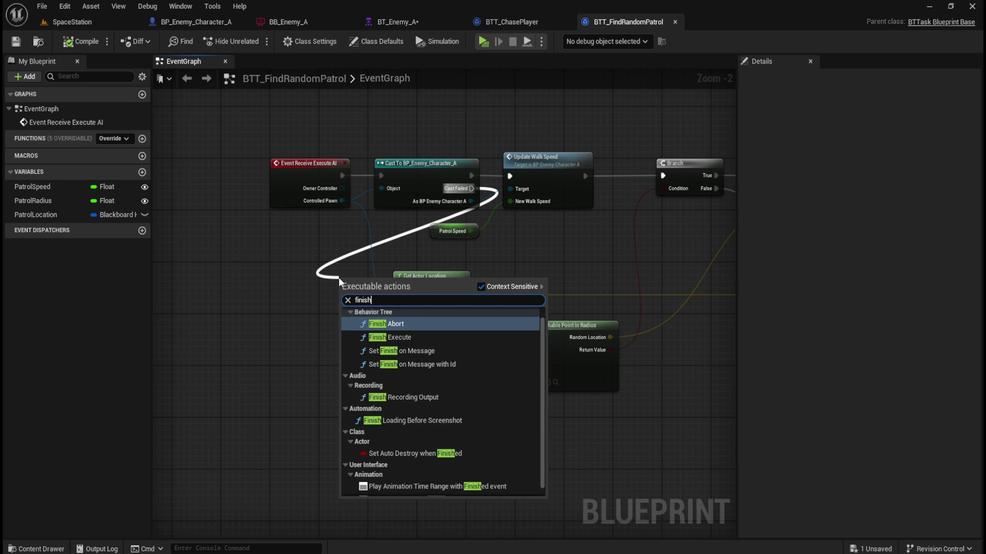
{"action": "key", "text": "Return"}
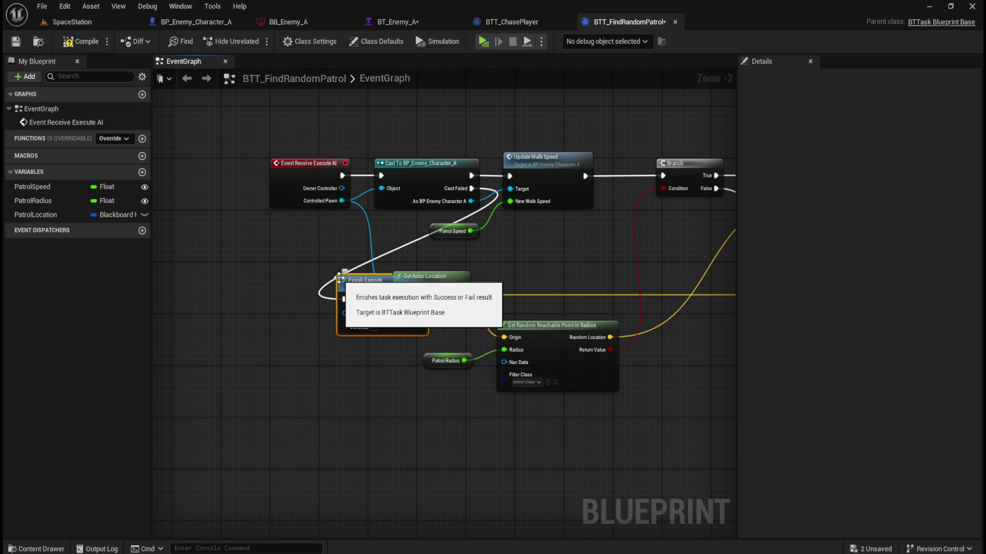
{"action": "mouse_move", "coordinate": [359, 277]}
{"action": "left_mouse_down"}
{"action": "mouse_move", "coordinate": [366, 292]}
{"action": "mouse_move", "coordinate": [354, 318]}
{"action": "left_mouse_up"}
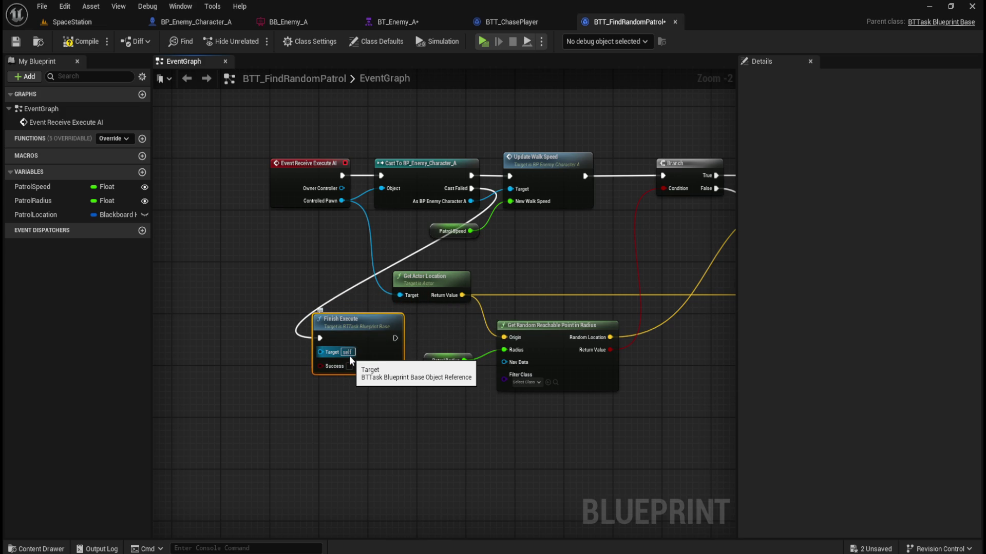
Shift the Event, Cast and Finish Execute nodes left, tuck Finish Execute under the cast, and compile
{"action": "left_click_drag", "start_coordinate": [268, 275], "coordinate": [357, 321]}
{"action": "mouse_move", "coordinate": [326, 169]}
{"action": "left_mouse_down"}
{"action": "mouse_move", "coordinate": [396, 206]}
{"action": "mouse_move", "coordinate": [481, 297]}
{"action": "left_mouse_up"}
{"action": "left_click", "coordinate": [462, 368], "text": "ctrl"}
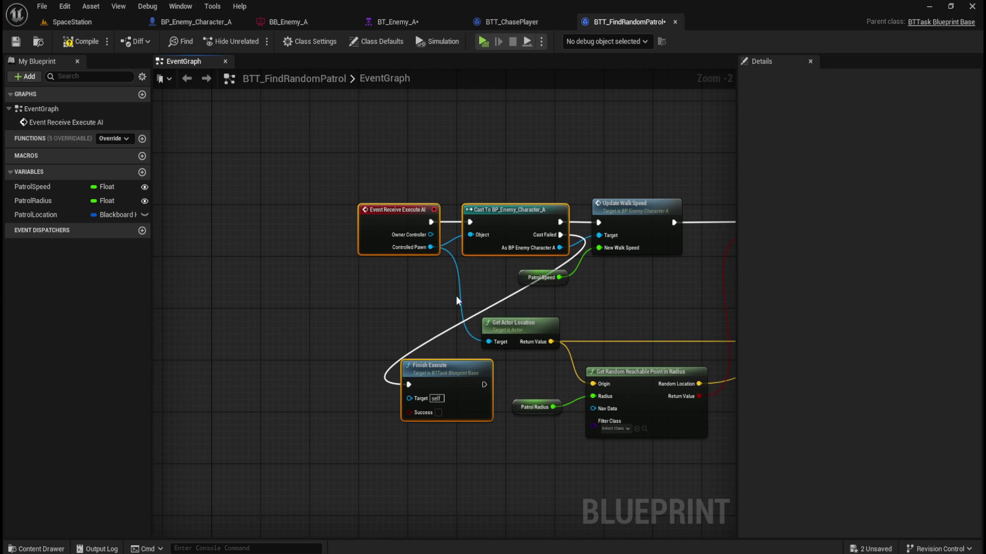
{"action": "left_click_drag", "start_coordinate": [408, 210], "coordinate": [257, 210]}
{"action": "left_click", "coordinate": [380, 350]}
{"action": "mouse_move", "coordinate": [334, 361]}
{"action": "left_mouse_down"}
{"action": "mouse_move", "coordinate": [413, 310]}
{"action": "mouse_move", "coordinate": [414, 279]}
{"action": "mouse_move", "coordinate": [402, 279]}
{"action": "left_mouse_up"}
{"action": "left_click", "coordinate": [429, 397]}
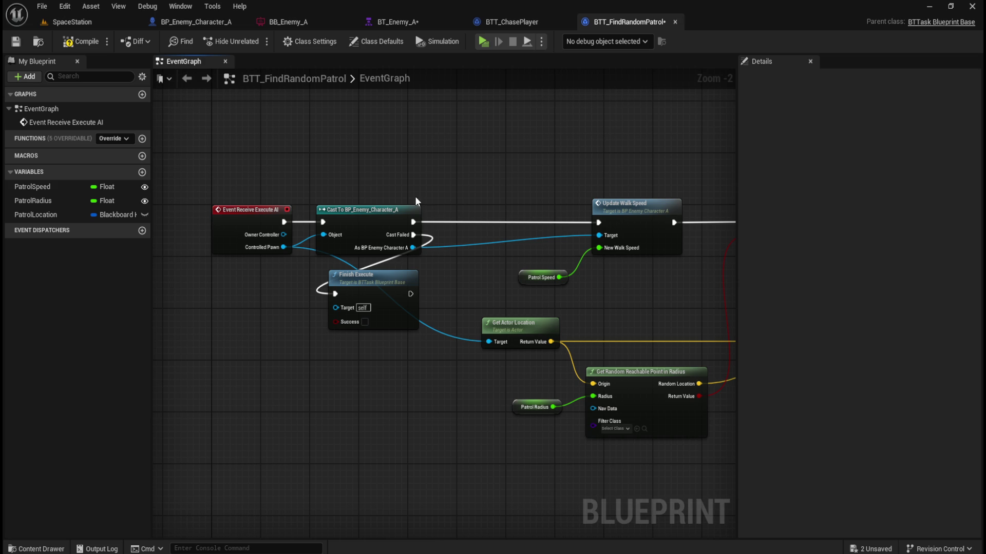
{"action": "left_click", "coordinate": [81, 41]}
Save the task blueprint and then save all unsaved assets
{"action": "left_click", "coordinate": [15, 41]}
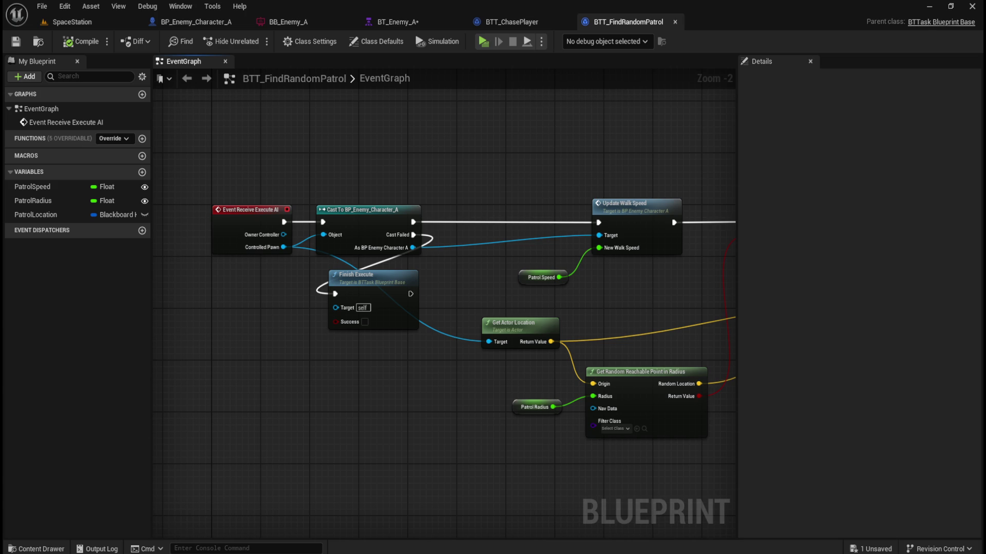
{"action": "left_click", "coordinate": [42, 6]}
{"action": "left_click", "coordinate": [67, 84]}
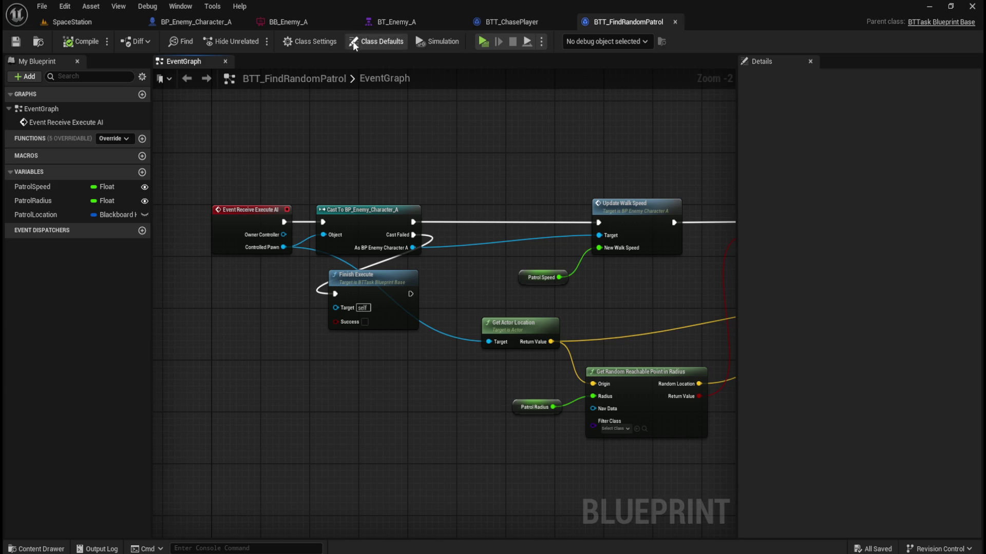
Switch to BP_Enemy_Character_A and bring up its empty EventGraph
{"action": "left_click", "coordinate": [191, 20]}
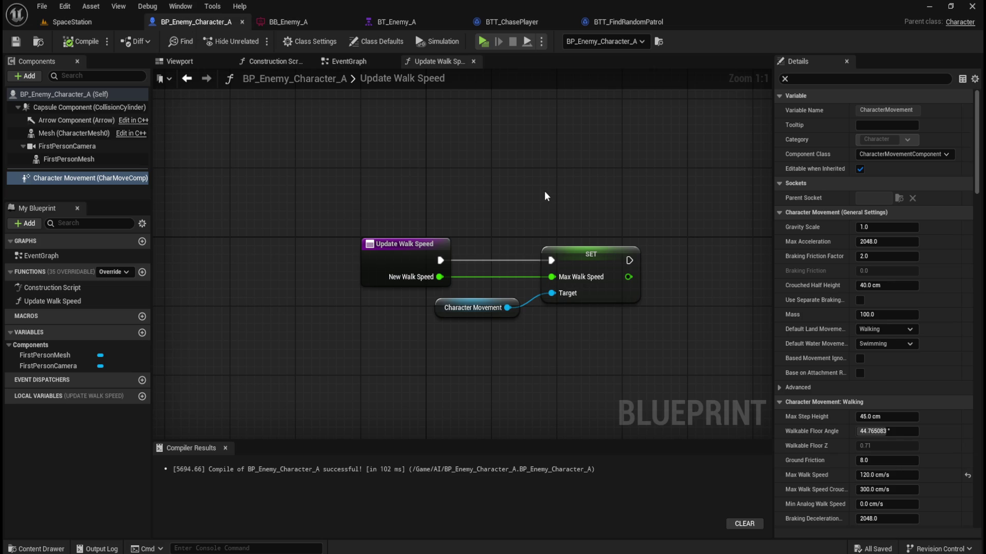
{"action": "mouse_move", "coordinate": [448, 192]}
{"action": "left_mouse_down"}
{"action": "mouse_move", "coordinate": [462, 180]}
{"action": "mouse_move", "coordinate": [477, 205]}
{"action": "left_mouse_up"}
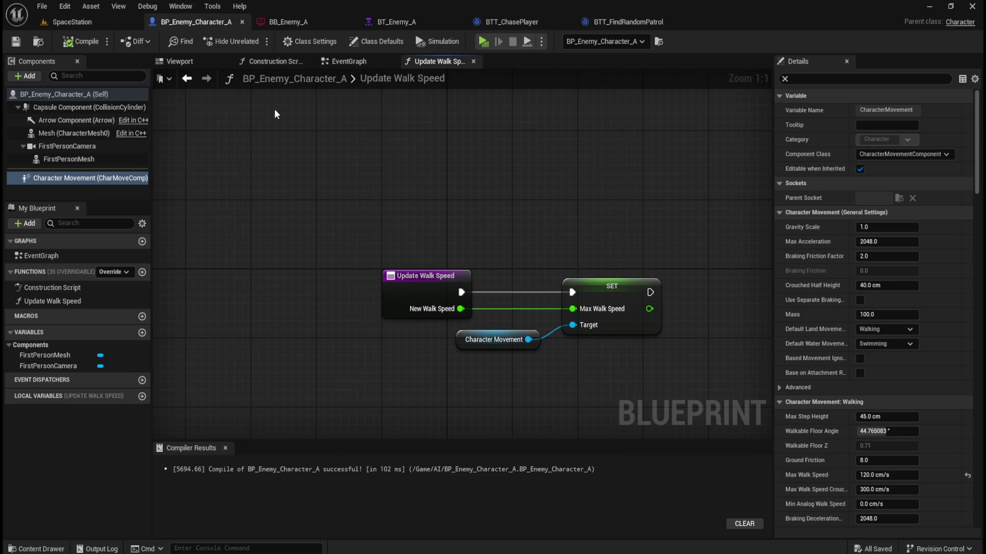
{"action": "left_click", "coordinate": [352, 59]}
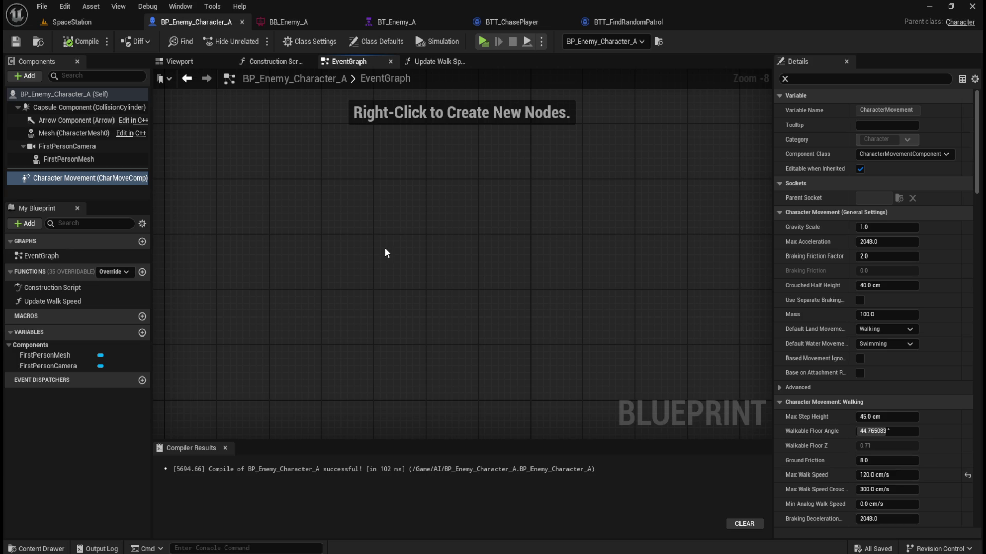
{"action": "left_click", "coordinate": [424, 61]}
{"action": "left_click", "coordinate": [355, 58]}
{"action": "left_click", "coordinate": [278, 61]}
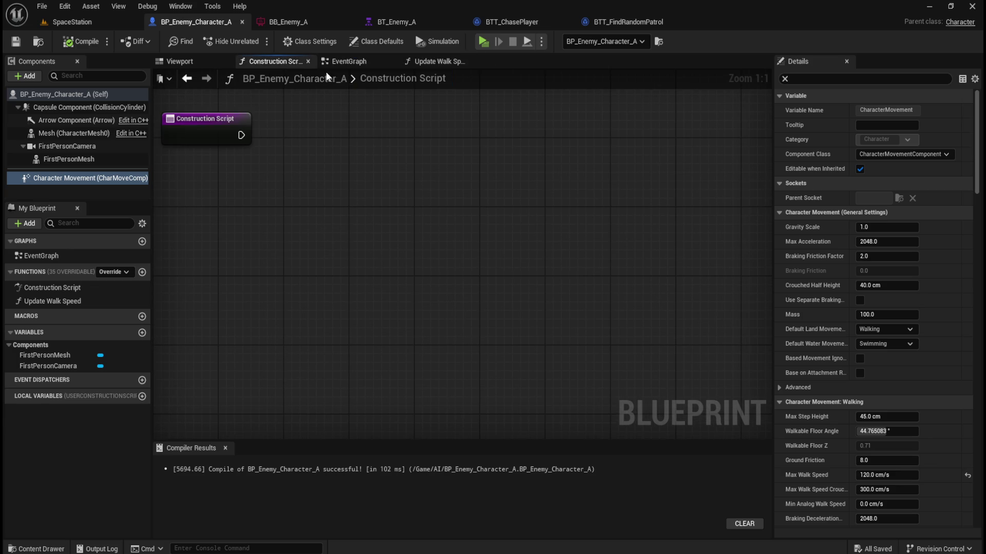
{"action": "left_click", "coordinate": [349, 60]}
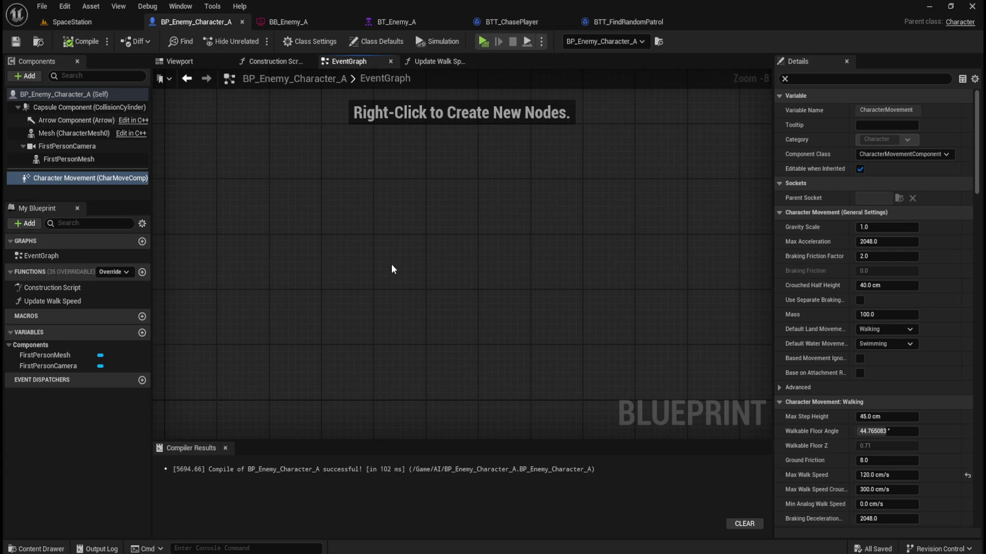
Add an Event Possessed node to the graph, found by searching 'poss'
{"action": "right_click", "coordinate": [410, 278]}
{"action": "type", "text": "event on poss"}
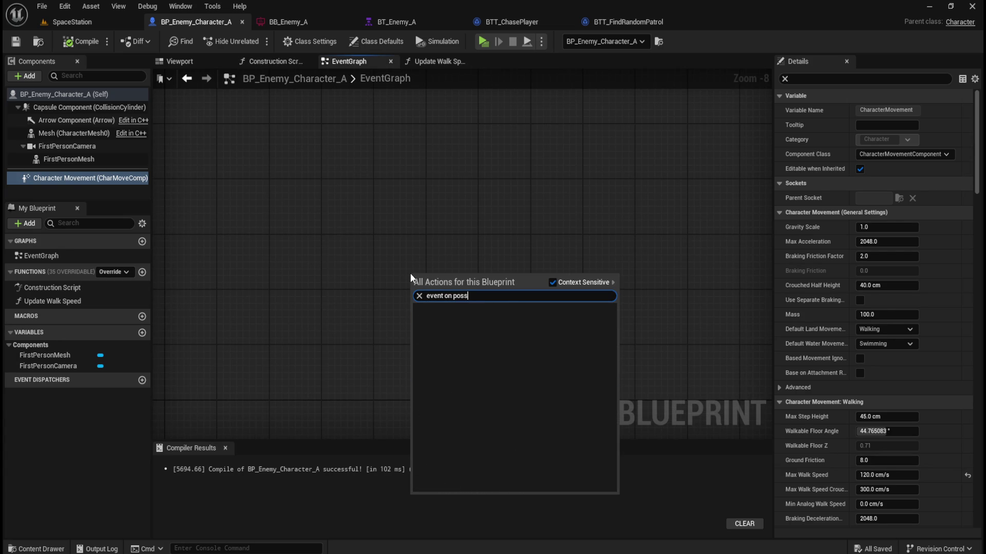
{"action": "key", "text": "ctrl+a"}
{"action": "type", "text": "on posse"}
{"action": "left_click", "coordinate": [458, 202]}
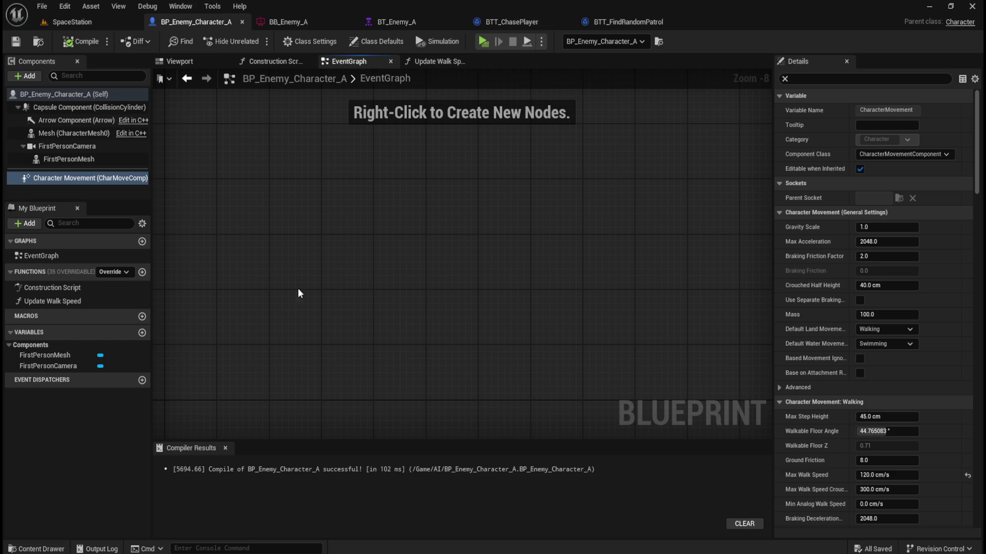
{"action": "right_click", "coordinate": [377, 271]}
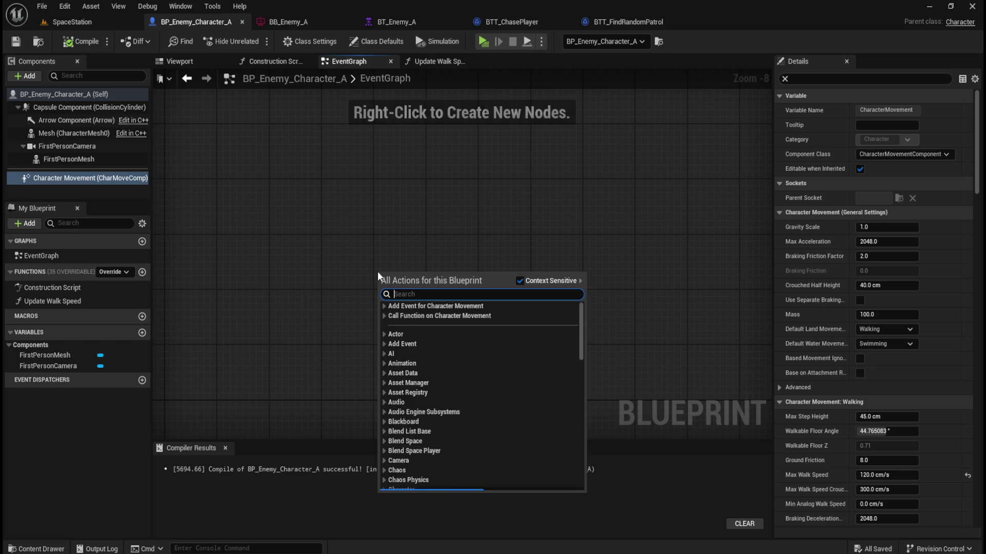
{"action": "type", "text": "poss"}
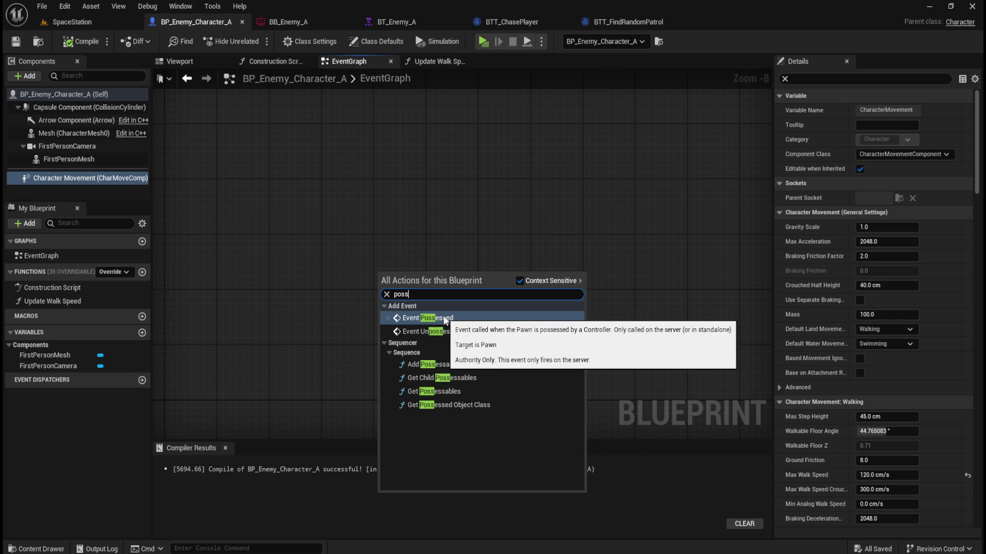
{"action": "left_click", "coordinate": [445, 319]}
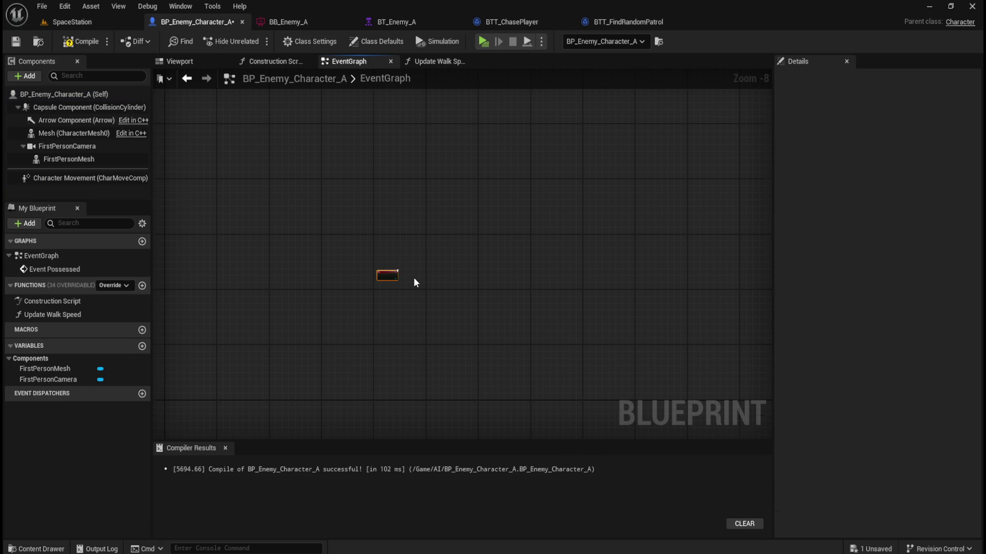
{"action": "scroll", "coordinate": [414, 279], "scroll_direction": "up", "scroll_amount": 8}
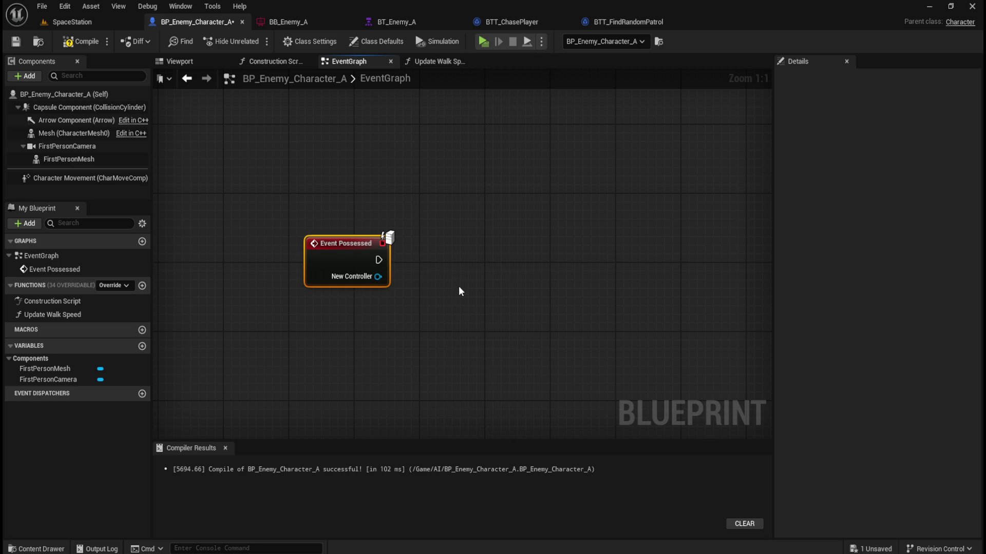
{"action": "right_click", "coordinate": [459, 288]}
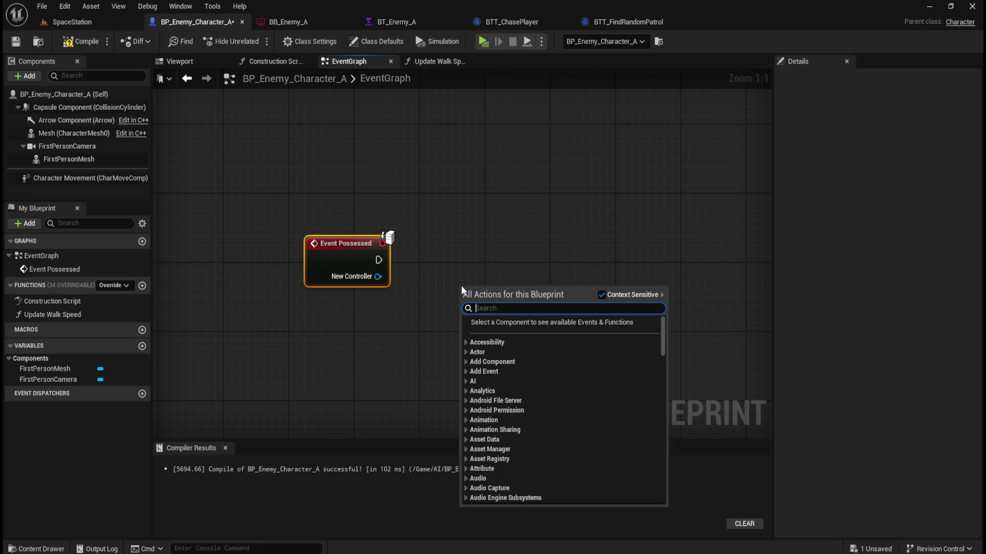
{"action": "type", "text": "event"}
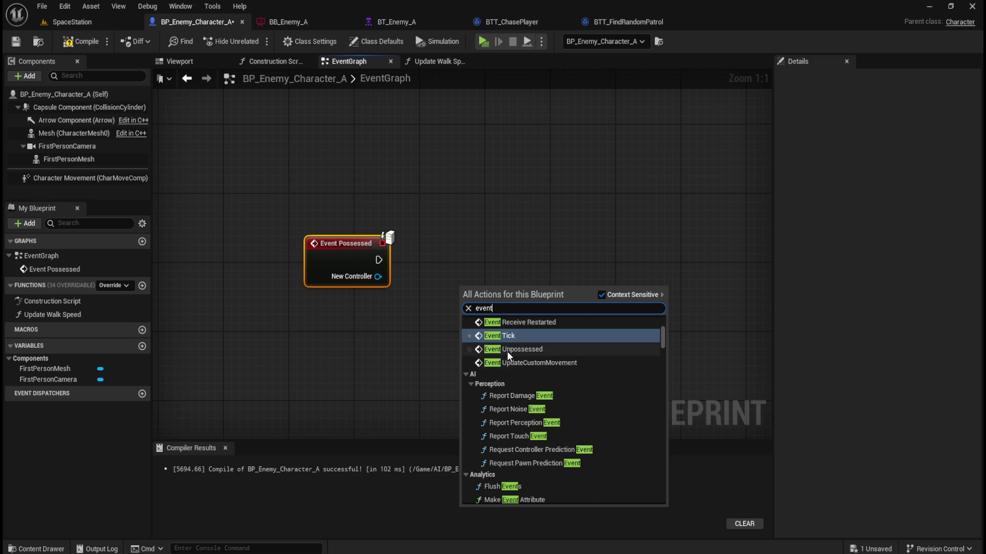
{"action": "scroll", "coordinate": [546, 365], "scroll_direction": "up", "scroll_amount": 2}
{"action": "scroll", "coordinate": [564, 370], "scroll_direction": "up", "scroll_amount": 4}
{"action": "scroll", "coordinate": [597, 381], "scroll_direction": "up", "scroll_amount": 5}
{"action": "scroll", "coordinate": [614, 391], "scroll_direction": "up", "scroll_amount": 5}
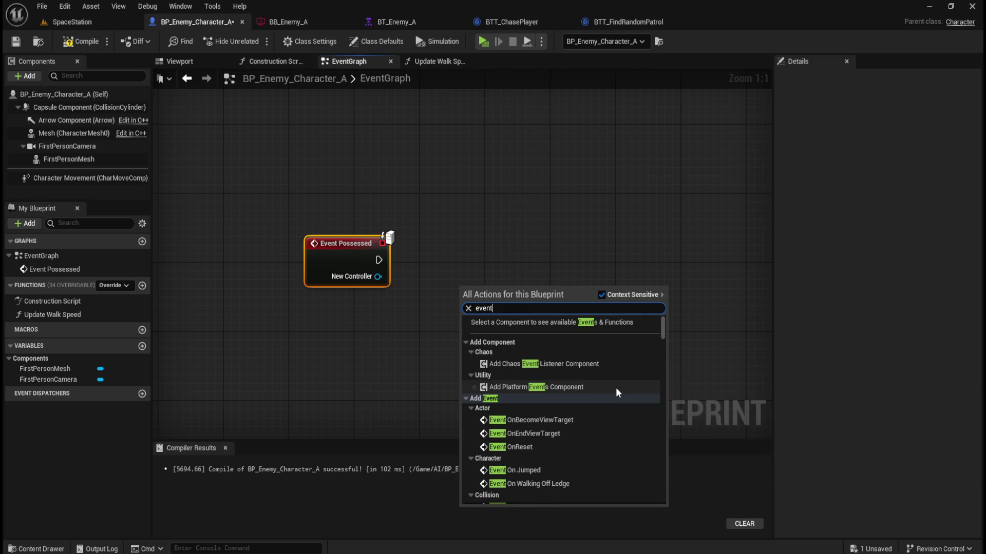
{"action": "scroll", "coordinate": [615, 383], "scroll_direction": "down", "scroll_amount": 3}
{"action": "scroll", "coordinate": [615, 382], "scroll_direction": "down", "scroll_amount": 5}
{"action": "scroll", "coordinate": [616, 385], "scroll_direction": "down", "scroll_amount": 3}
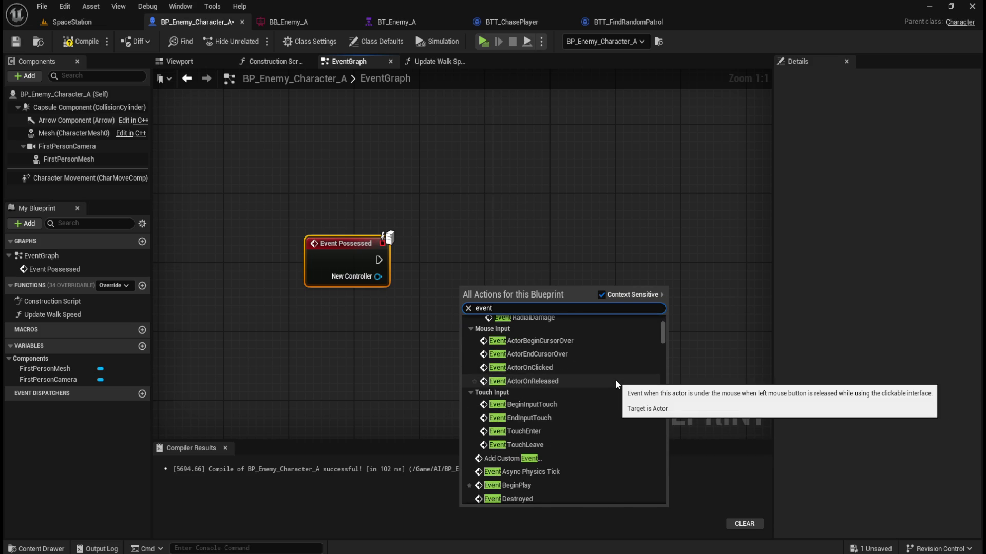
{"action": "scroll", "coordinate": [615, 380], "scroll_direction": "down", "scroll_amount": 3}
{"action": "scroll", "coordinate": [615, 381], "scroll_direction": "down", "scroll_amount": 5}
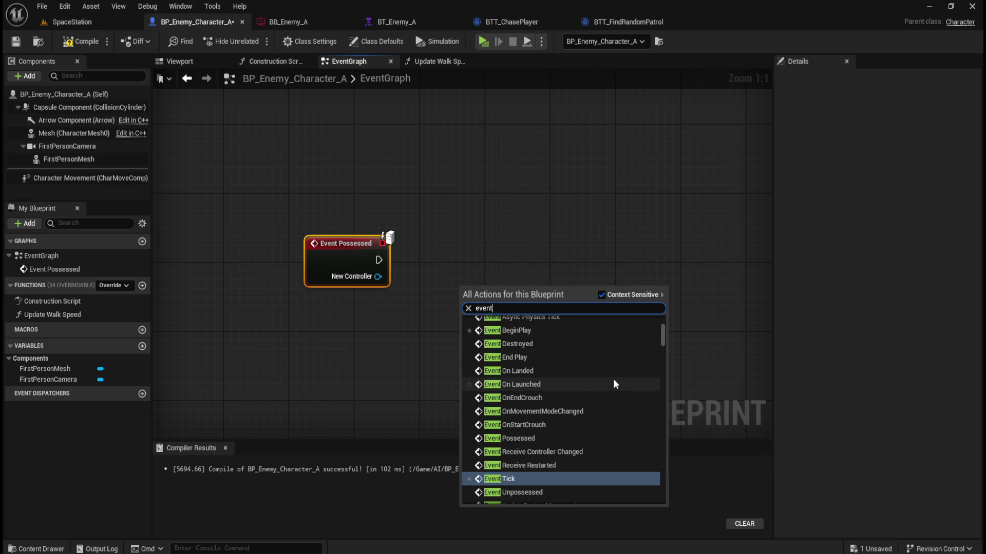
{"action": "scroll", "coordinate": [614, 384], "scroll_direction": "down", "scroll_amount": 3}
{"action": "scroll", "coordinate": [612, 379], "scroll_direction": "down", "scroll_amount": 3}
{"action": "left_click", "coordinate": [576, 210]}
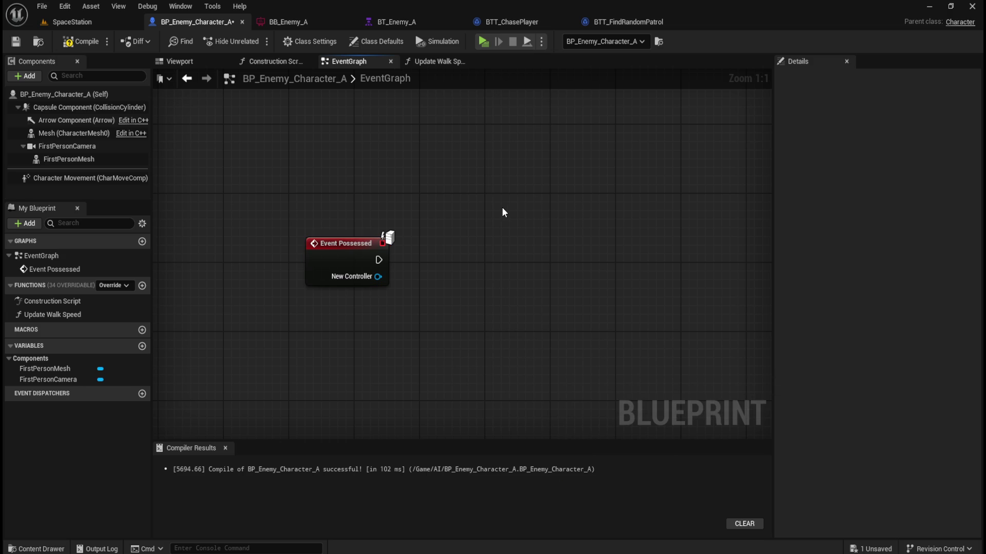
{"action": "left_click_drag", "start_coordinate": [377, 262], "coordinate": [445, 260]}
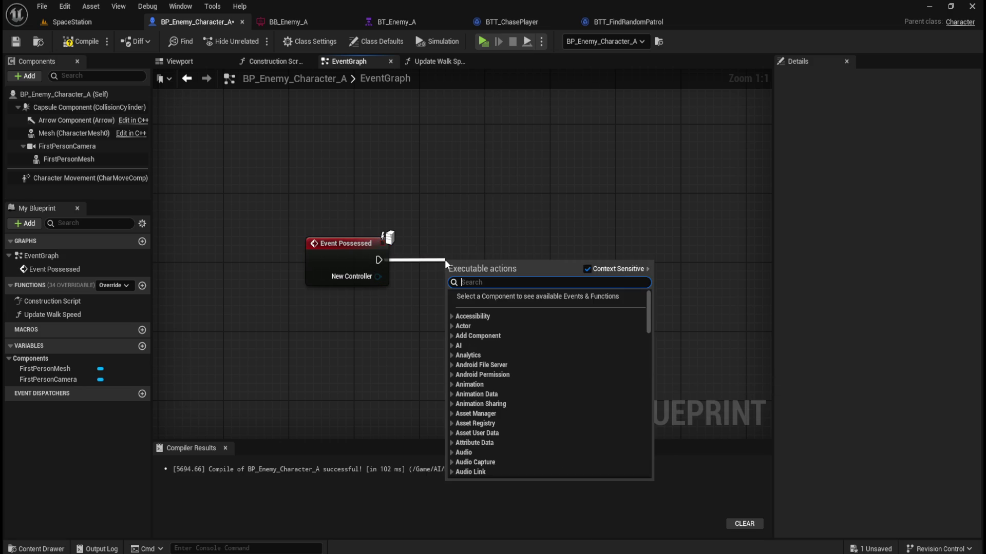
After cancelled 'run beh' and 'run be' searches, filter the graph's action list by 'behaviour'
{"action": "type", "text": "run beh"}
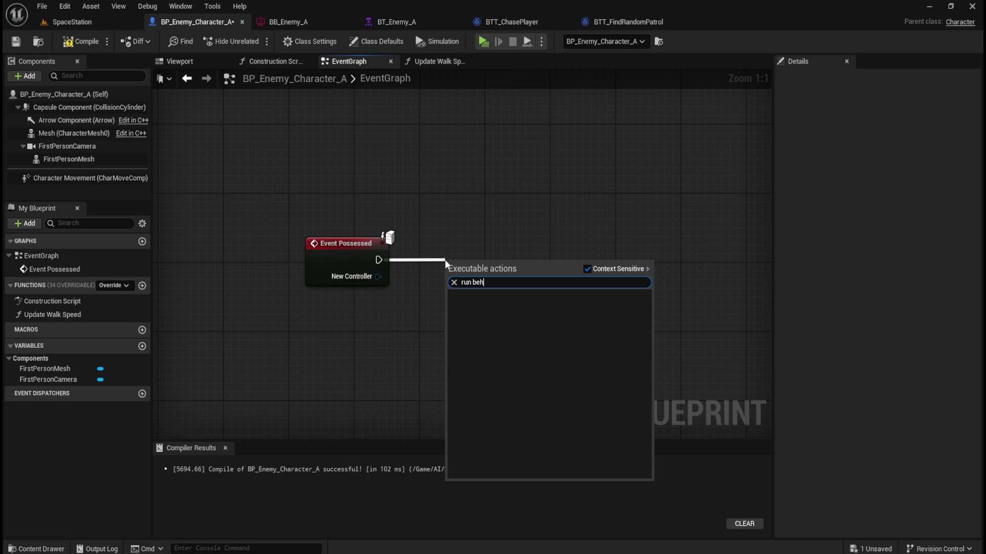
{"action": "key", "text": "Escape"}
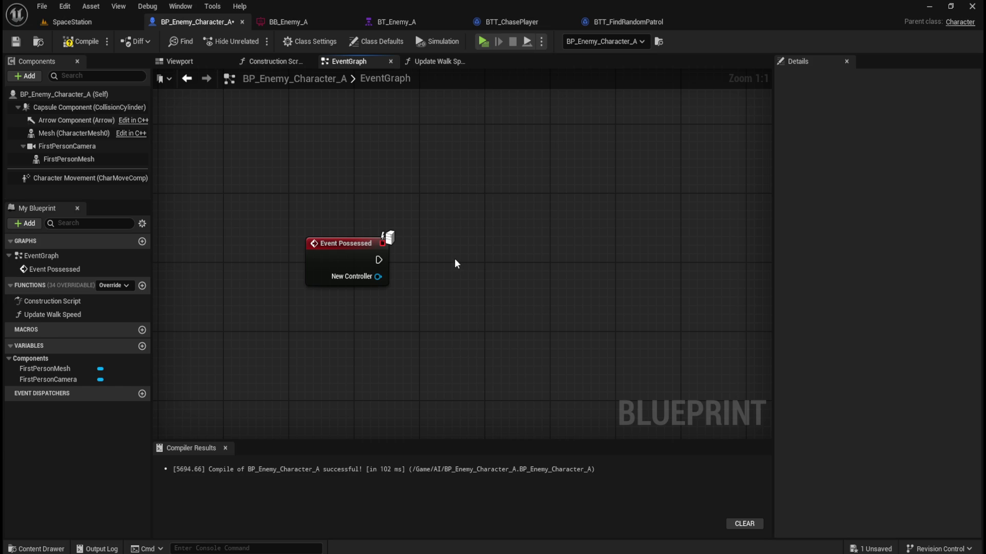
{"action": "right_click", "coordinate": [437, 260]}
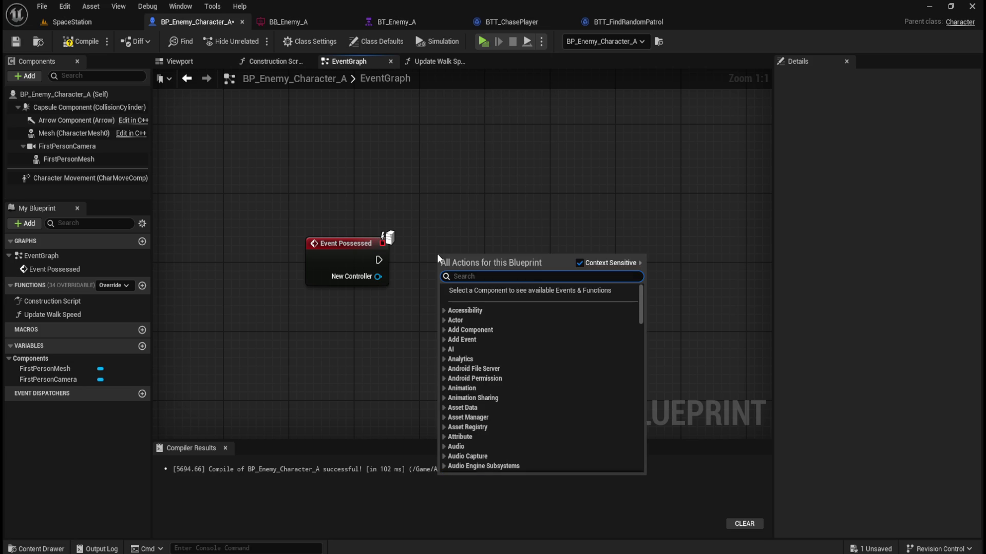
{"action": "type", "text": "run be"}
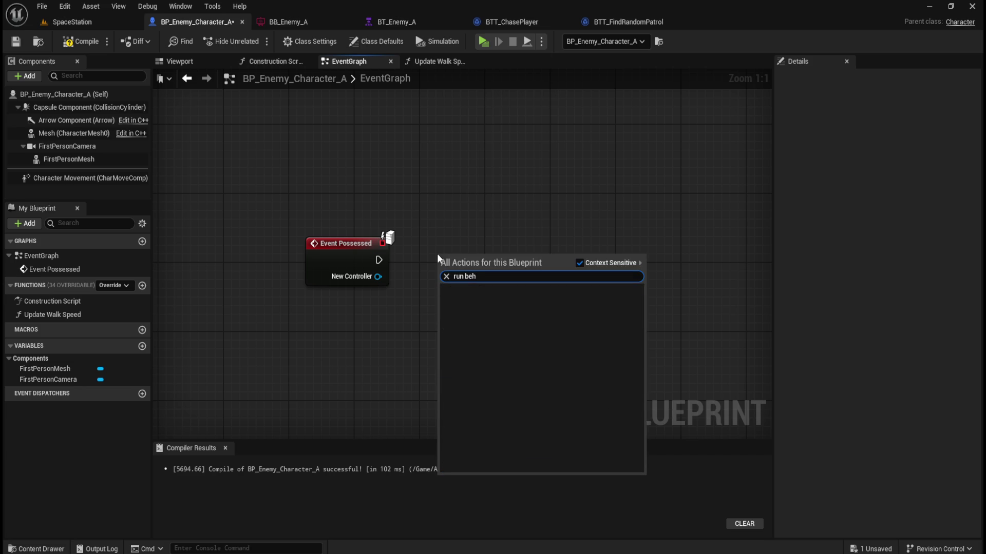
{"action": "key", "text": "Escape"}
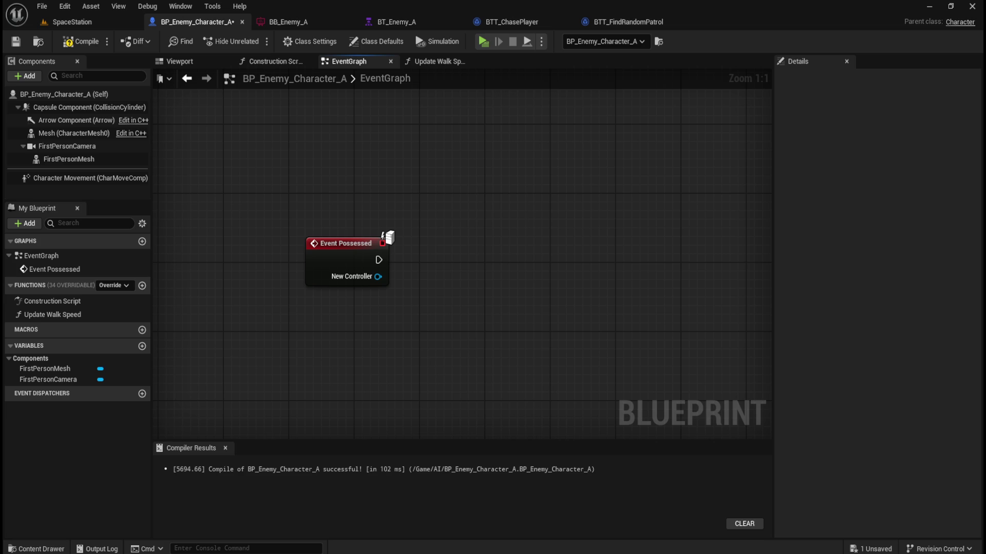
{"action": "right_click", "coordinate": [444, 266]}
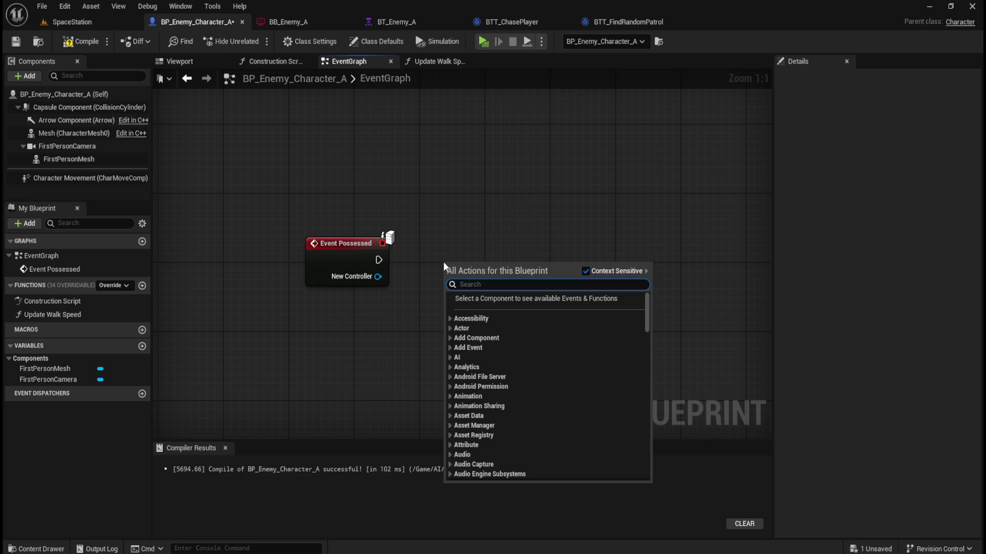
{"action": "type", "text": "beh"}
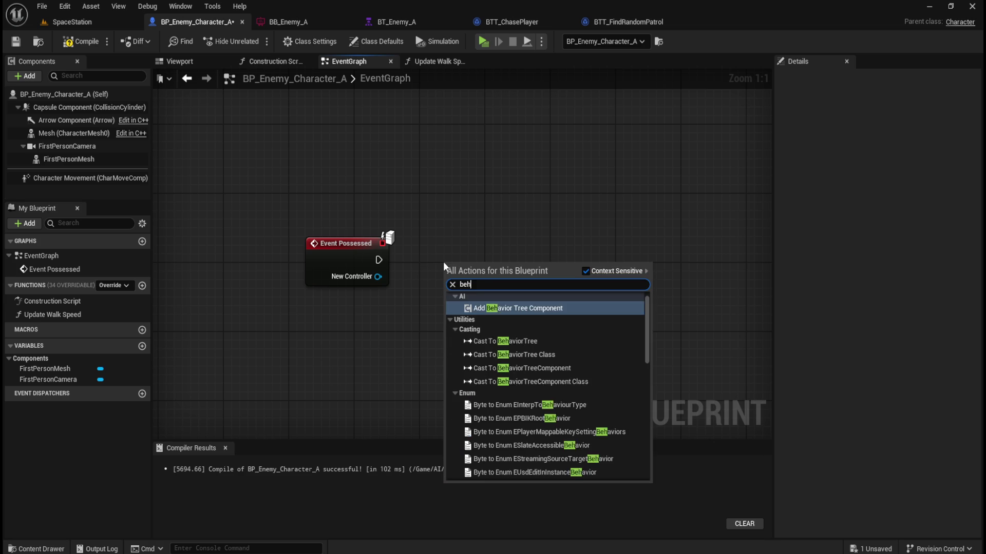
{"action": "type", "text": "aviour"}
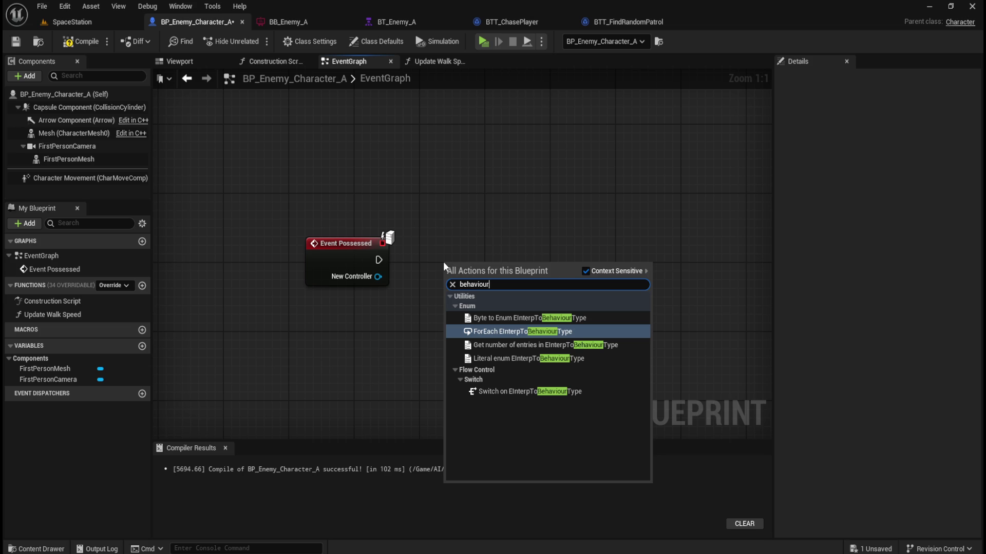
Delete the Event Possessed node from BP_Enemy_Character_A, then compile and save the blueprint
{"action": "left_click", "coordinate": [394, 195]}
{"action": "left_click_drag", "start_coordinate": [394, 195], "coordinate": [405, 273]}
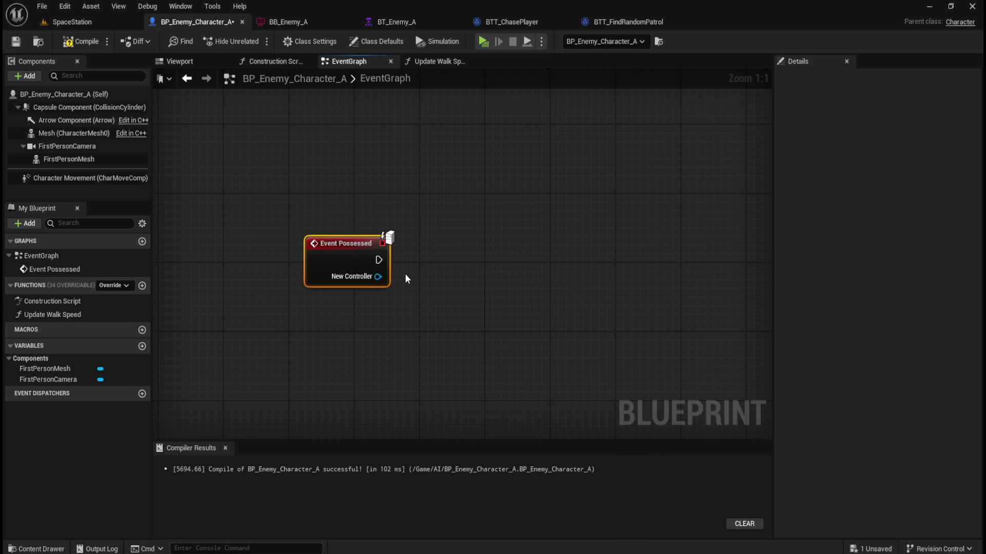
{"action": "key", "text": "Delete"}
{"action": "left_click", "coordinate": [81, 44]}
{"action": "left_click", "coordinate": [17, 44]}
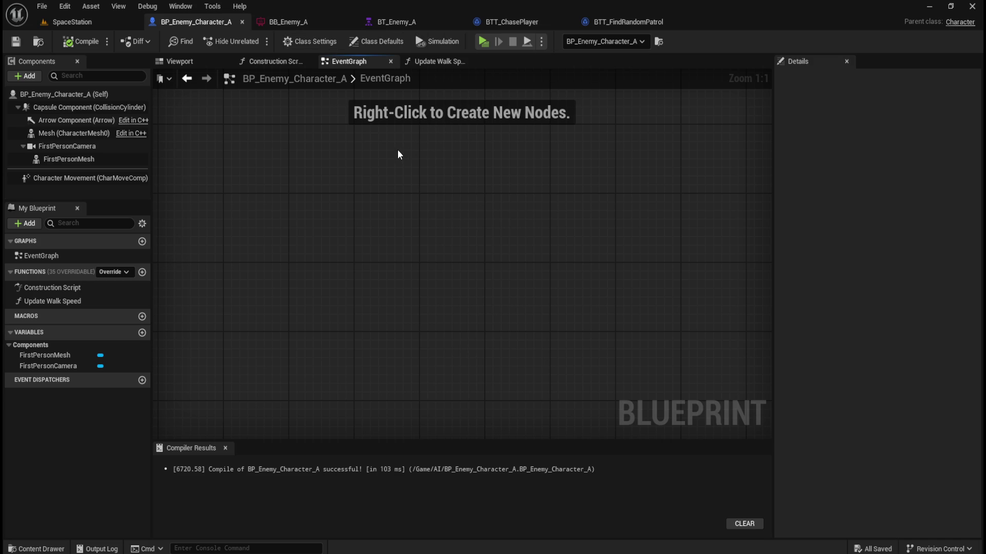
Open the Enemy_Controller blueprint from the AI folder in the Content Drawer
{"action": "key", "text": "ctrl+space"}
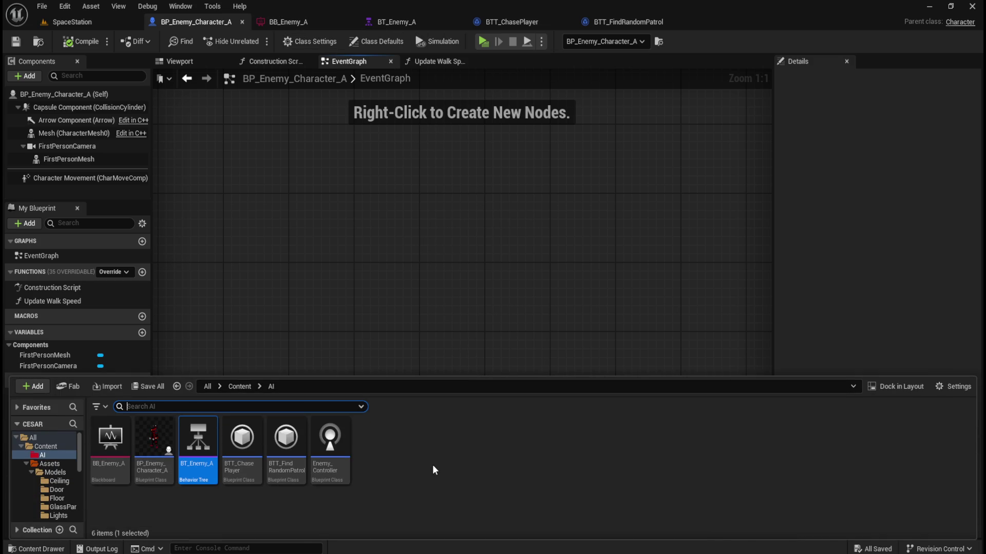
{"action": "mouse_move", "coordinate": [329, 470]}
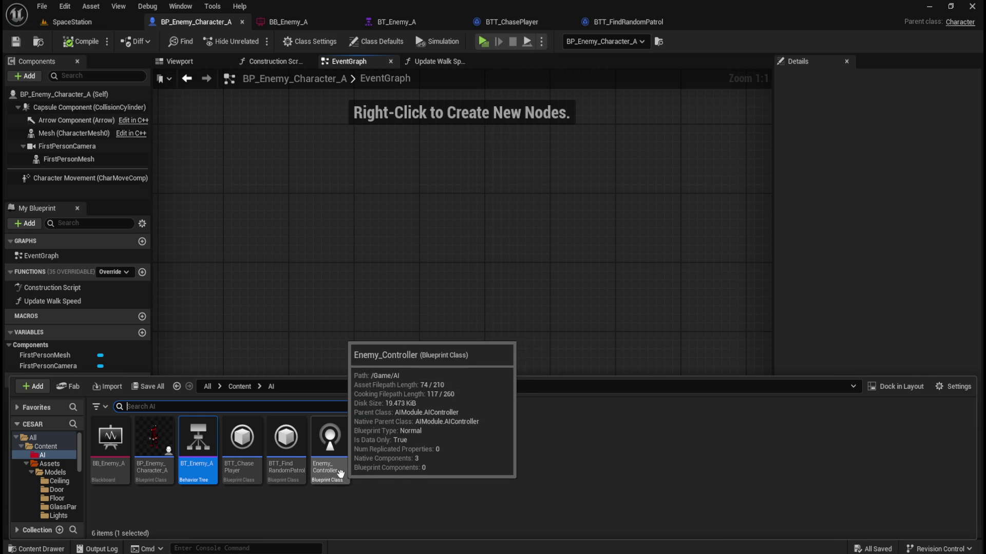
{"action": "double_click", "coordinate": [340, 473]}
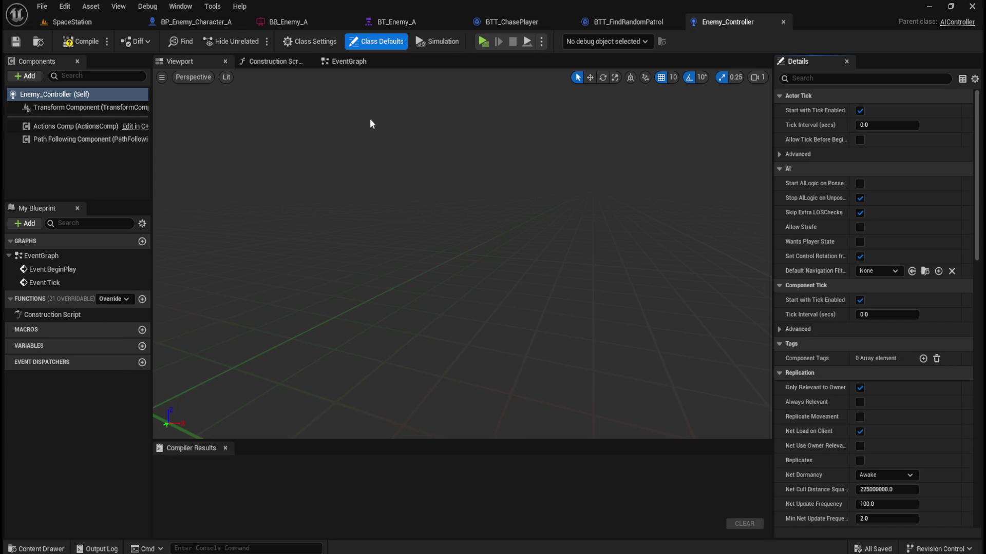
Replace the default BeginPlay and Tick nodes with an Event On Possess node
{"action": "left_click", "coordinate": [348, 63]}
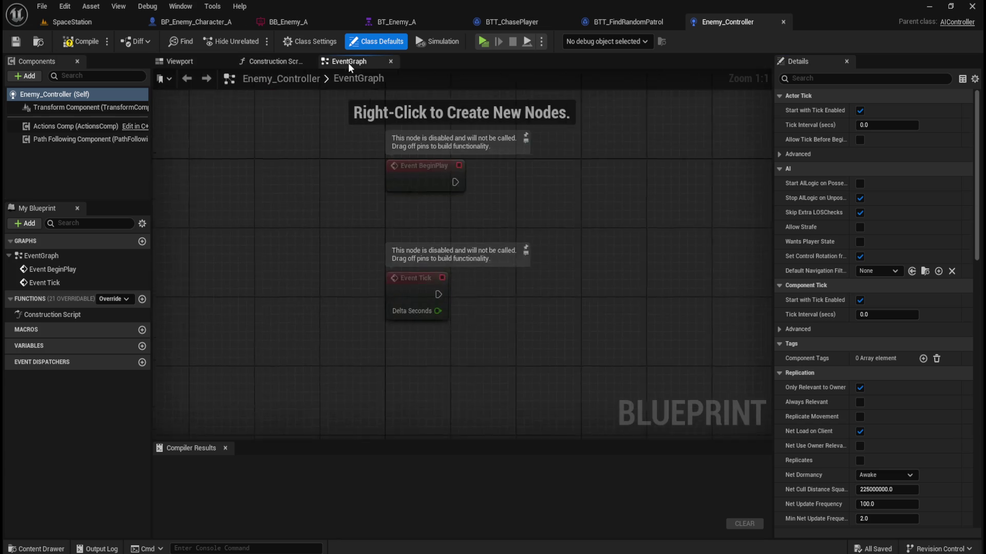
{"action": "left_click_drag", "start_coordinate": [342, 142], "coordinate": [528, 332]}
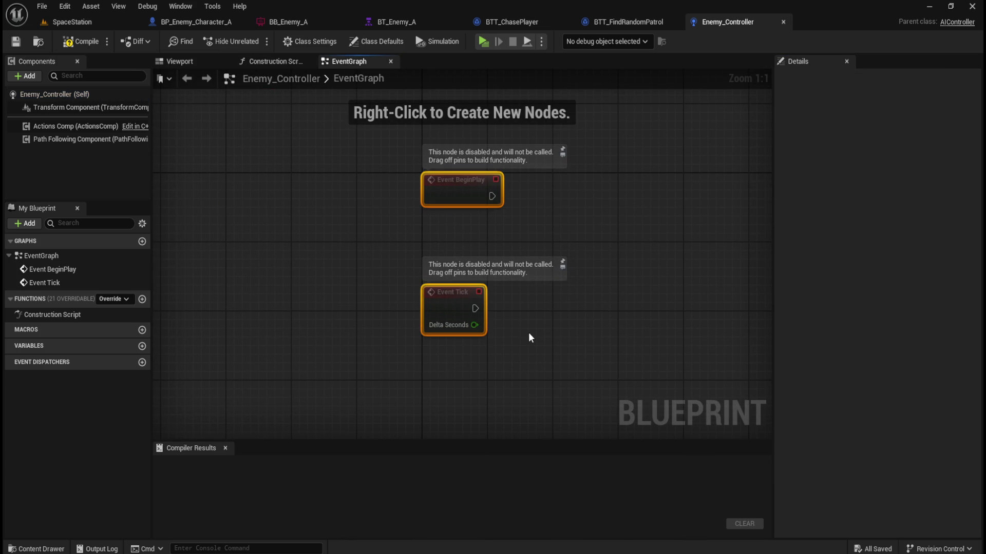
{"action": "key", "text": "Delete"}
{"action": "right_click", "coordinate": [352, 268]}
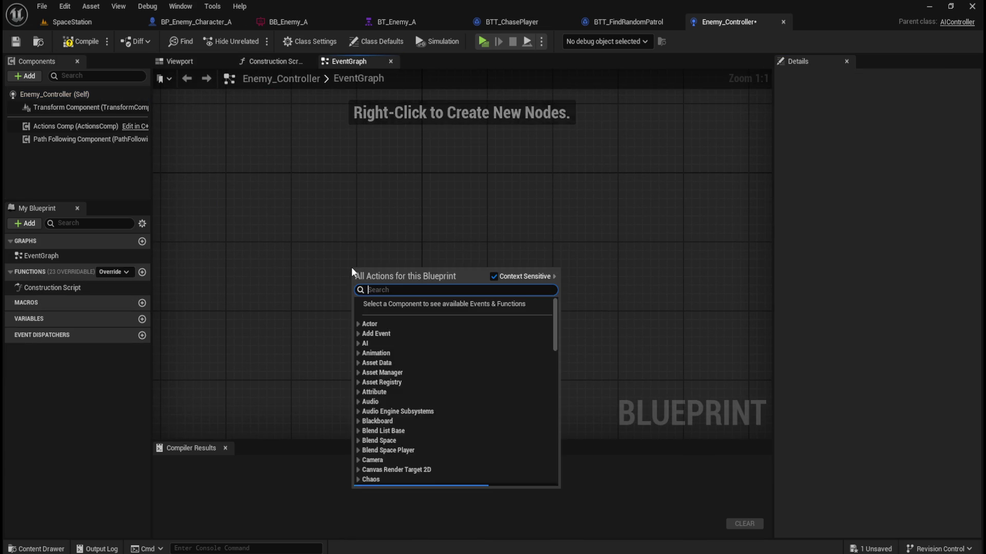
{"action": "type", "text": "e"}
{"action": "key", "text": "BackSpace"}
{"action": "type", "text": "on poss"}
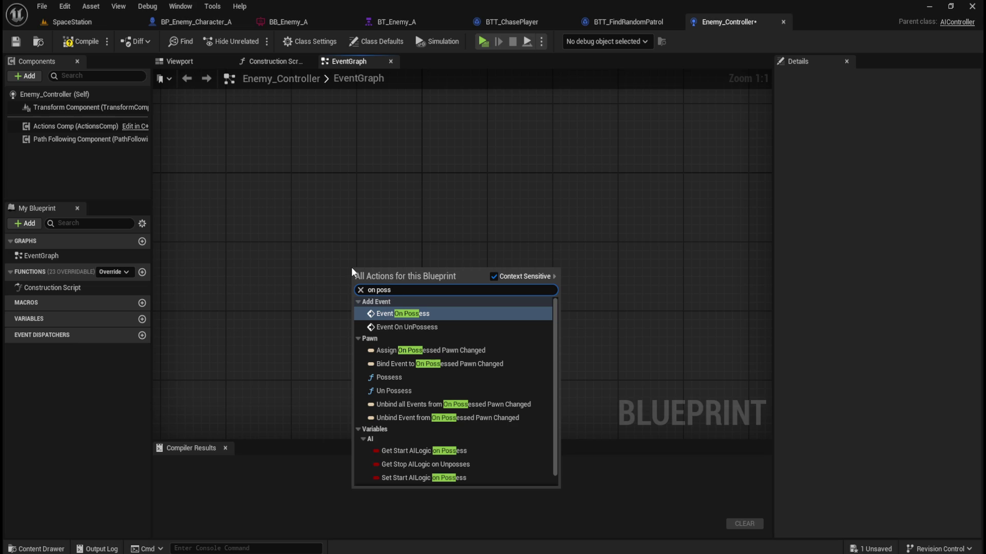
{"action": "key", "text": "Return"}
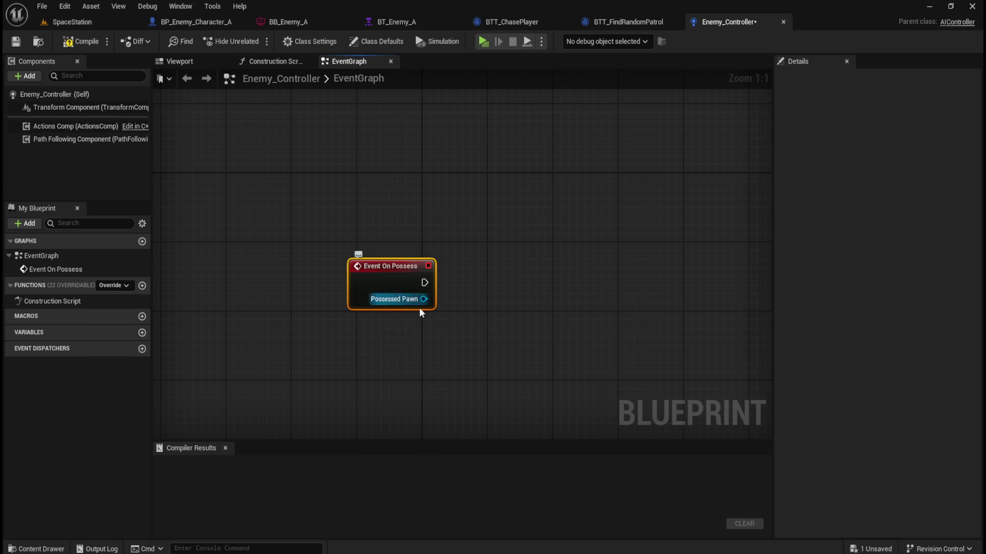
Wire On Possess into a Run Behavior Tree node with BTAsset set to BT_Enemy_A
{"action": "left_click_drag", "start_coordinate": [425, 283], "coordinate": [491, 284]}
{"action": "type", "text": "run beha"}
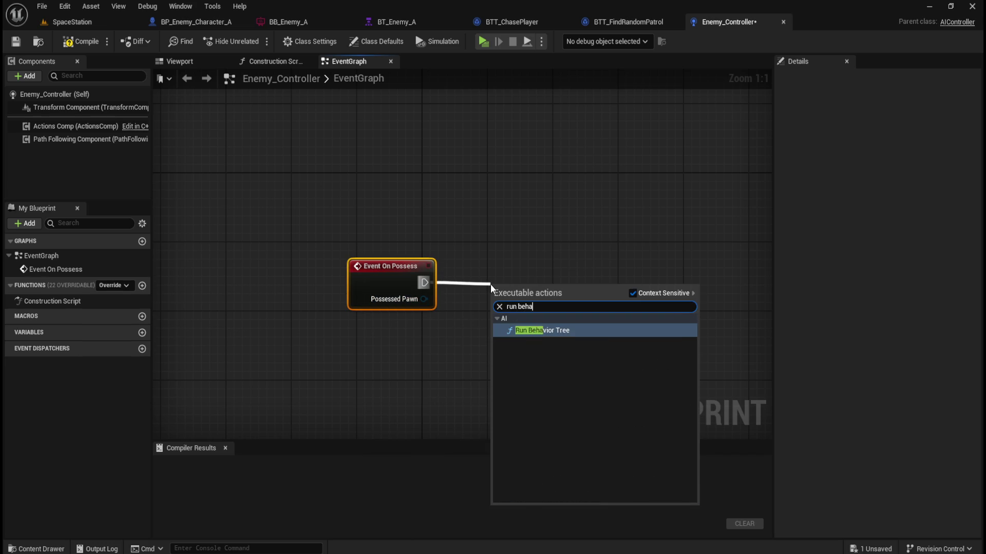
{"action": "key", "text": "Return"}
{"action": "left_click_drag", "start_coordinate": [591, 288], "coordinate": [590, 313]}
{"action": "left_click", "coordinate": [567, 255]}
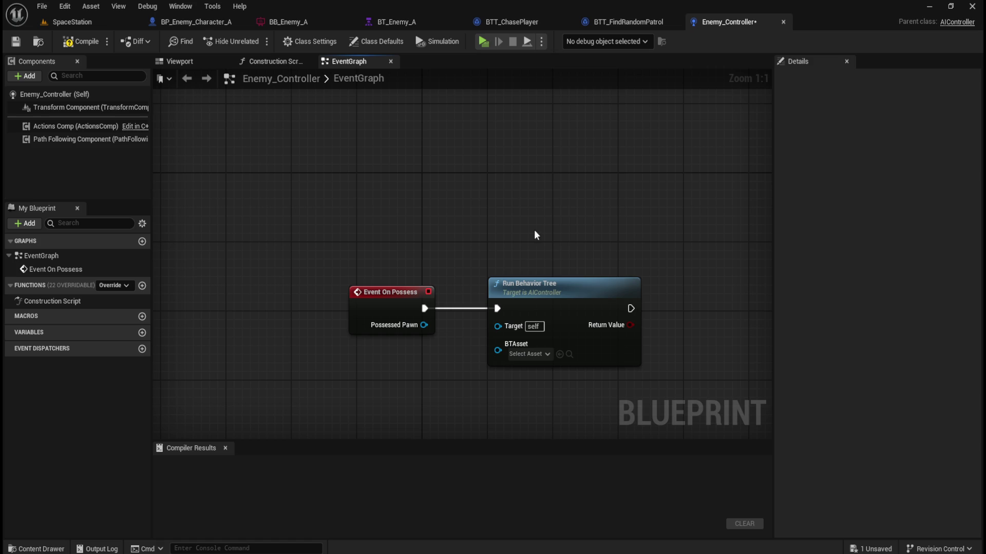
{"action": "left_click", "coordinate": [534, 354]}
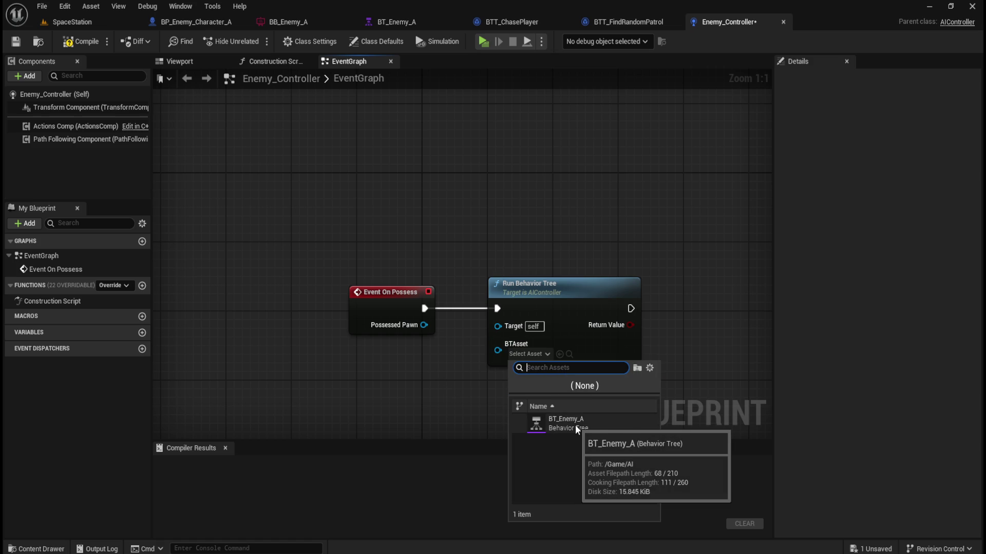
{"action": "left_click", "coordinate": [575, 428]}
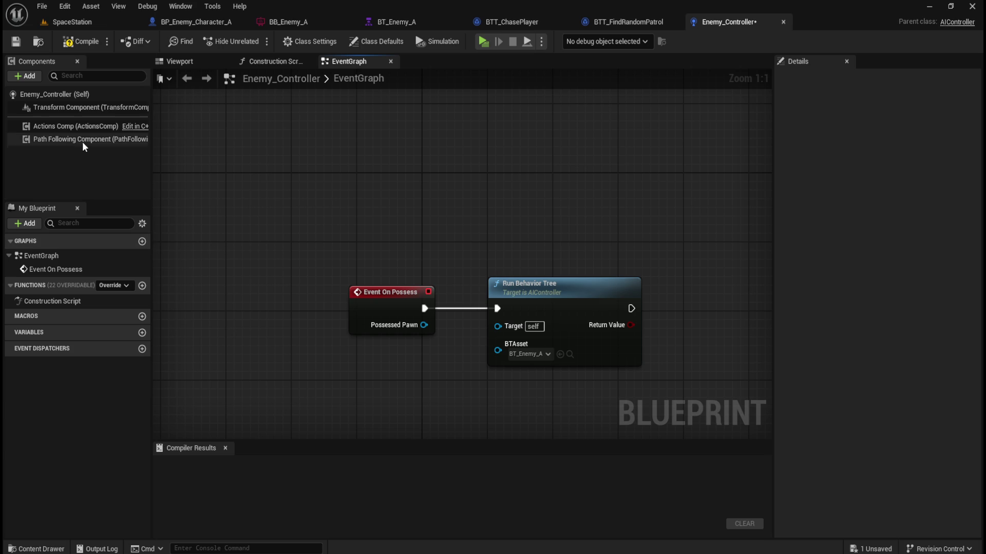
Add an AIPerception component to Enemy_Controller and select it
{"action": "left_click", "coordinate": [32, 77]}
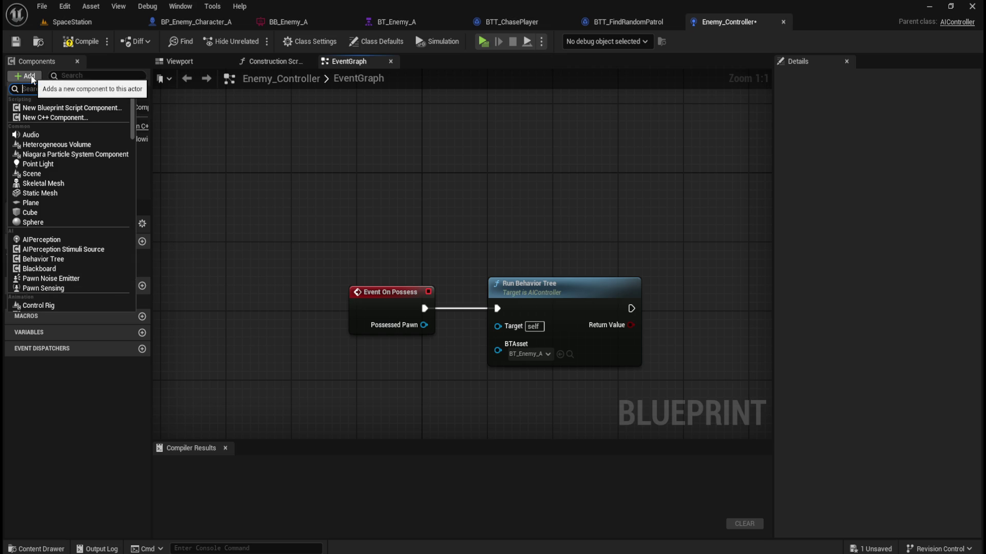
{"action": "type", "text": "ai per"}
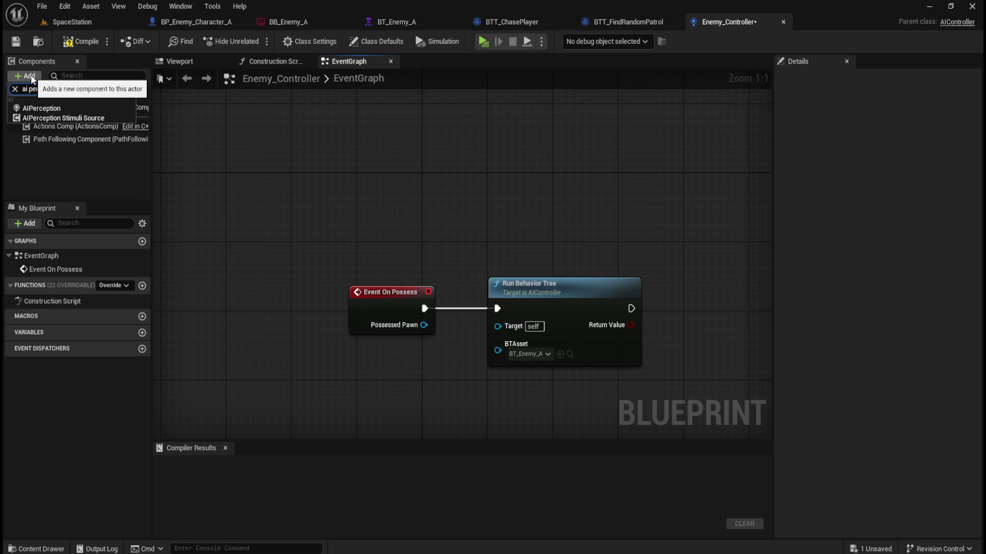
{"action": "left_click", "coordinate": [57, 109]}
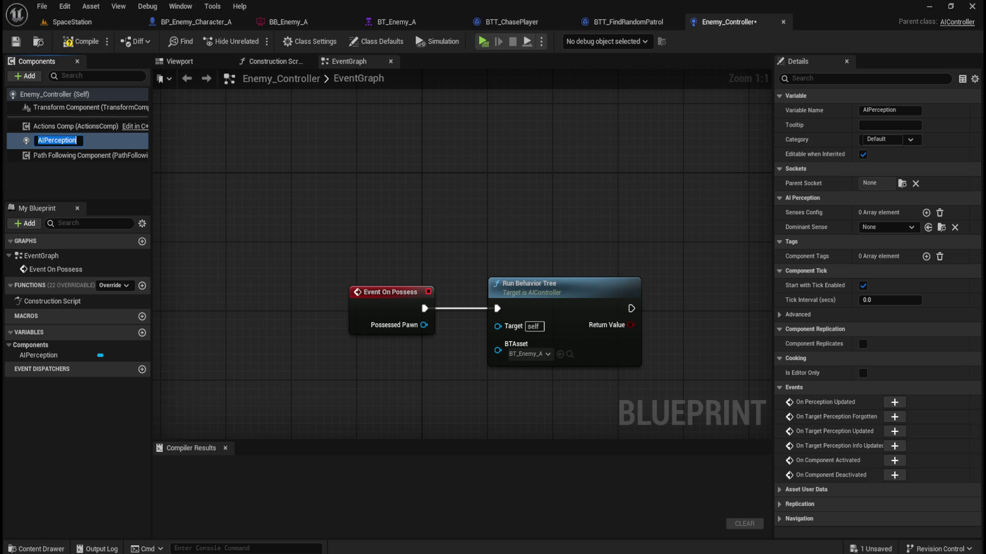
{"action": "left_click", "coordinate": [225, 172]}
{"action": "left_click", "coordinate": [51, 153]}
{"action": "left_click", "coordinate": [58, 142]}
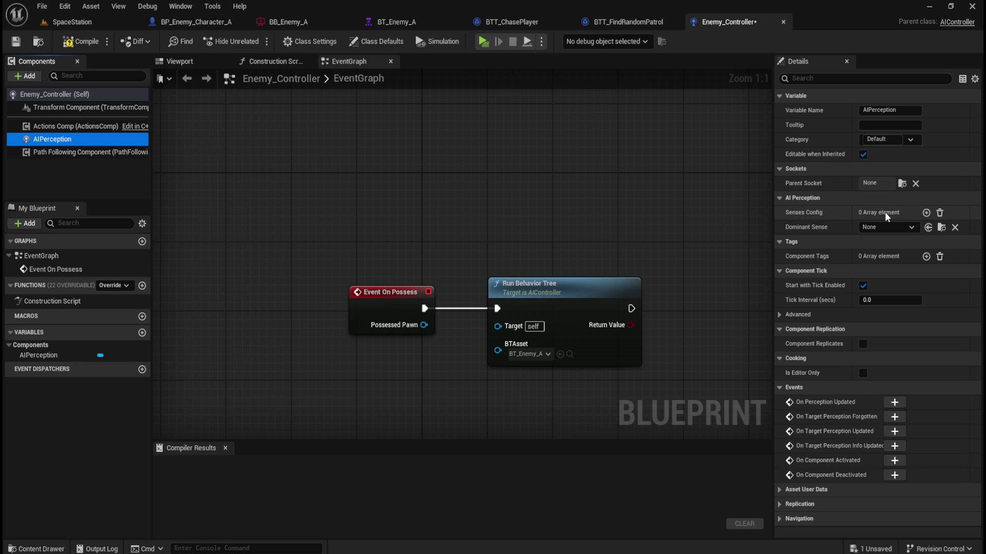
Add a Senses Config entry set to AI Sight config and expand it
{"action": "left_click", "coordinate": [926, 213]}
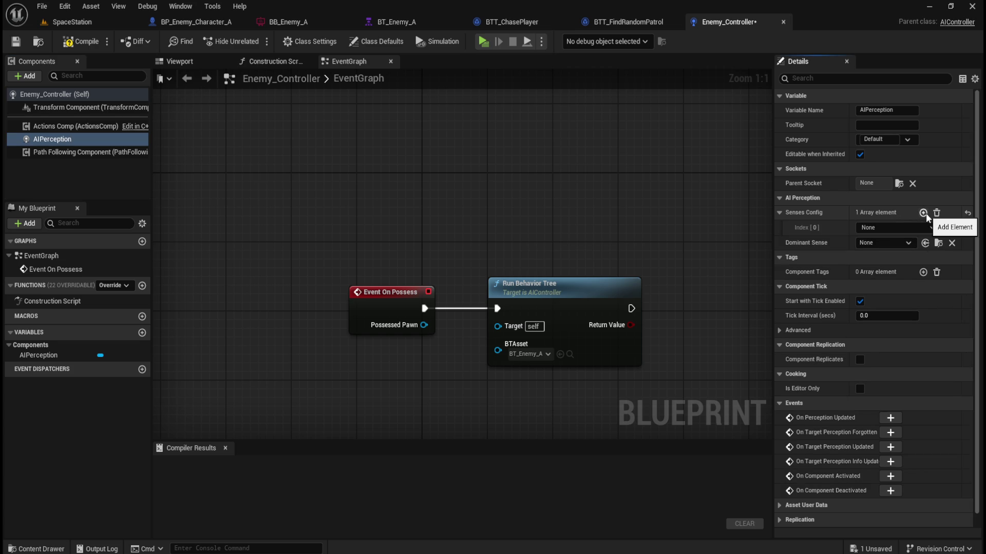
{"action": "left_click", "coordinate": [892, 227]}
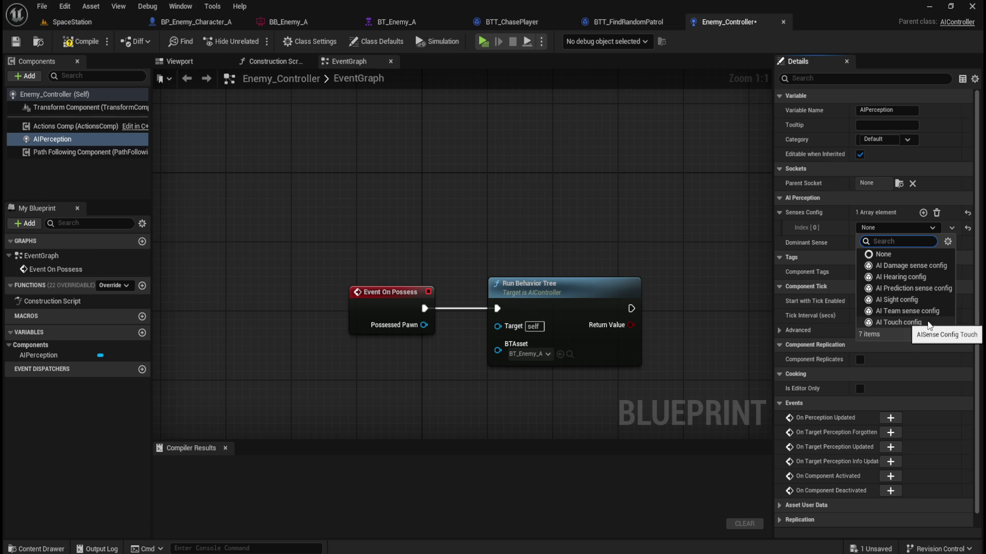
{"action": "left_click", "coordinate": [904, 300]}
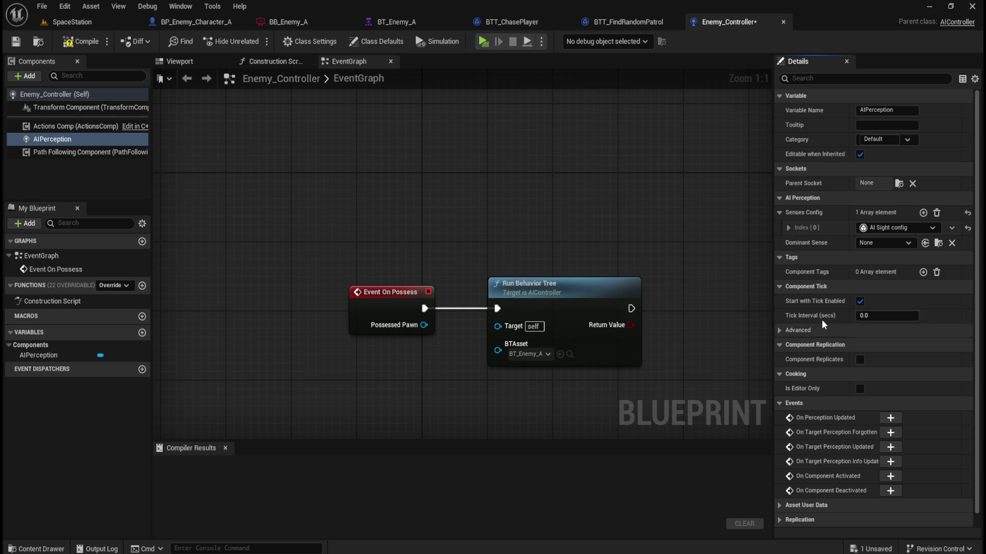
{"action": "left_click", "coordinate": [788, 228]}
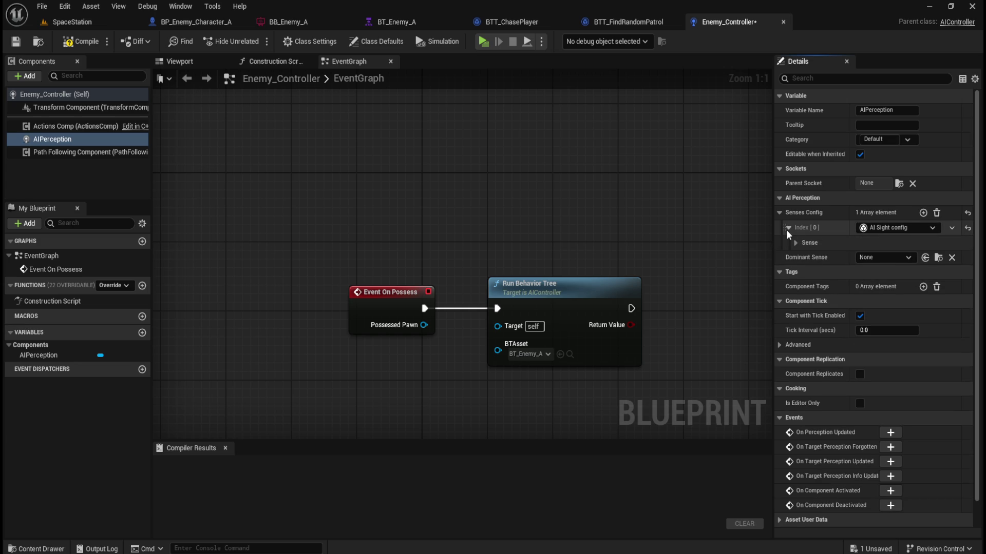
Enable Detect Neutrals under the sight sense's Detection by Affiliation, then compile
{"action": "left_click", "coordinate": [795, 242]}
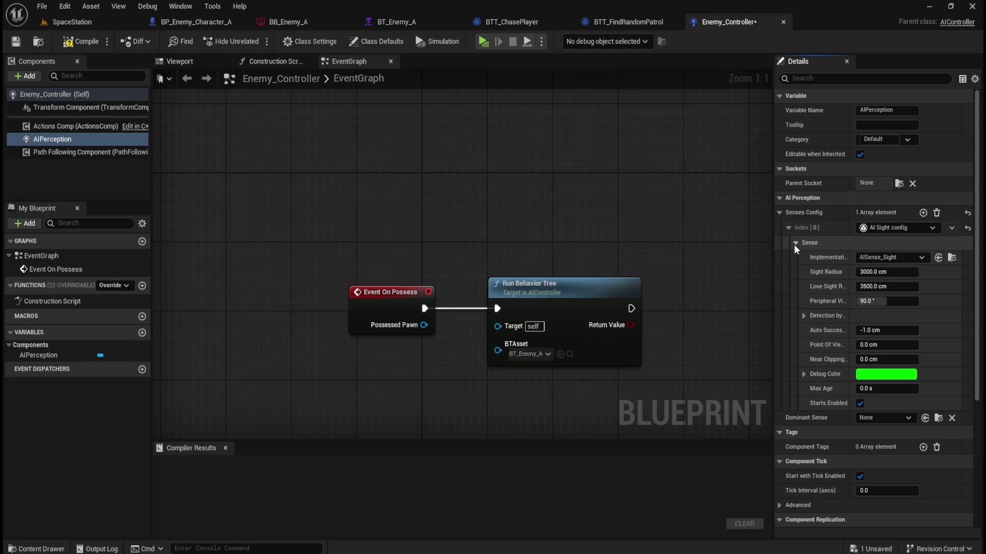
{"action": "left_click", "coordinate": [803, 315]}
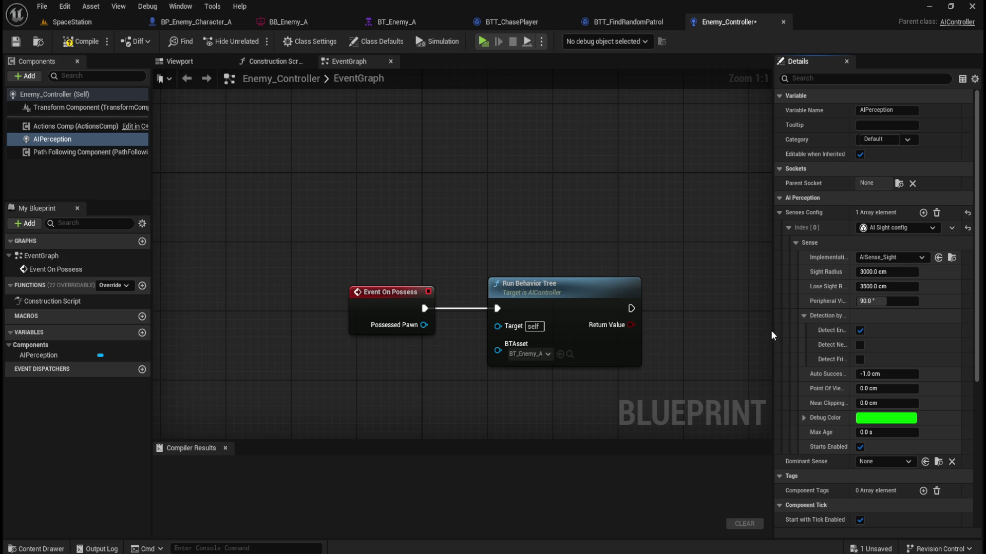
{"action": "left_click_drag", "start_coordinate": [771, 330], "coordinate": [709, 328]}
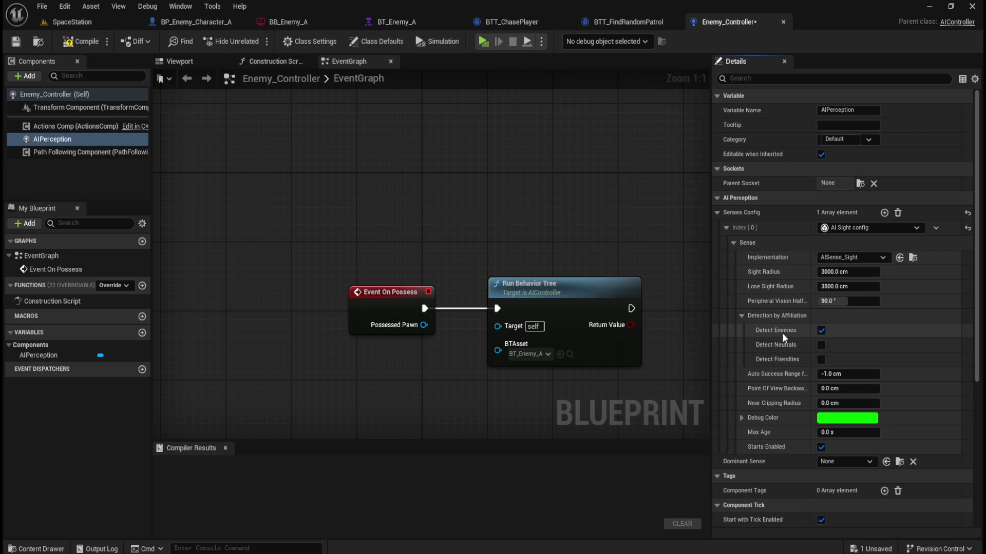
{"action": "left_click", "coordinate": [821, 345]}
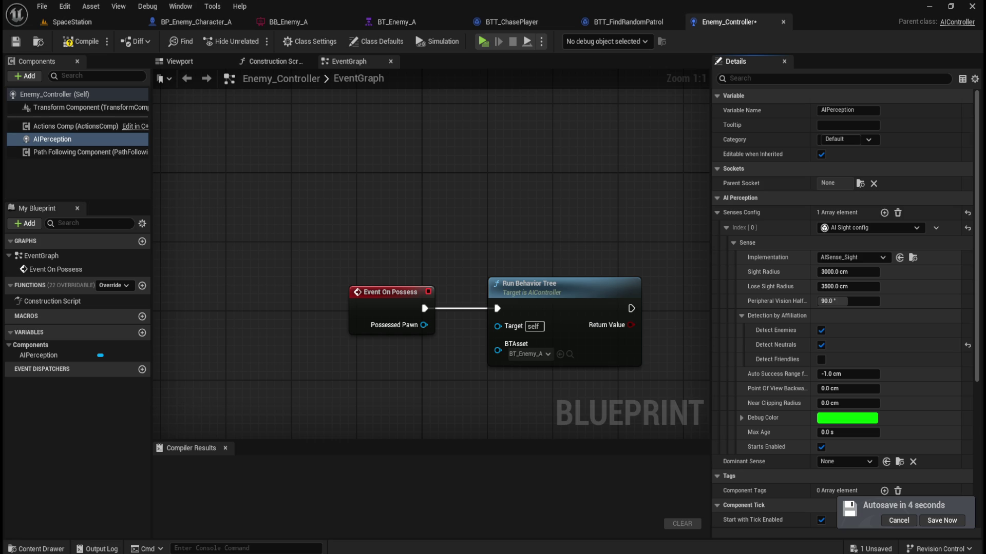
{"action": "left_click", "coordinate": [67, 43]}
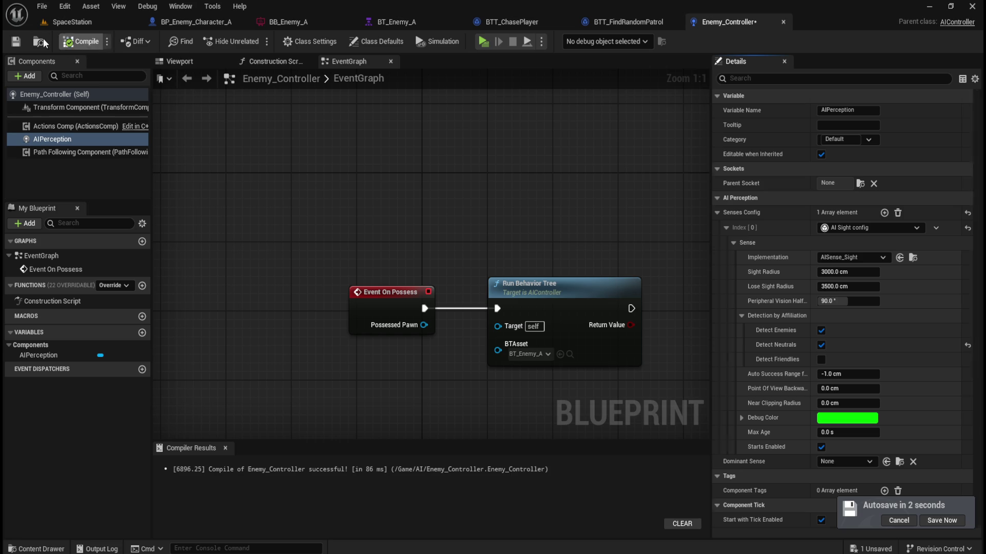
Add an On Target Perception Updated event for AIPerception to the graph
{"action": "scroll", "coordinate": [803, 347], "scroll_direction": "down", "scroll_amount": 5}
{"action": "scroll", "coordinate": [796, 380], "scroll_direction": "down", "scroll_amount": 3}
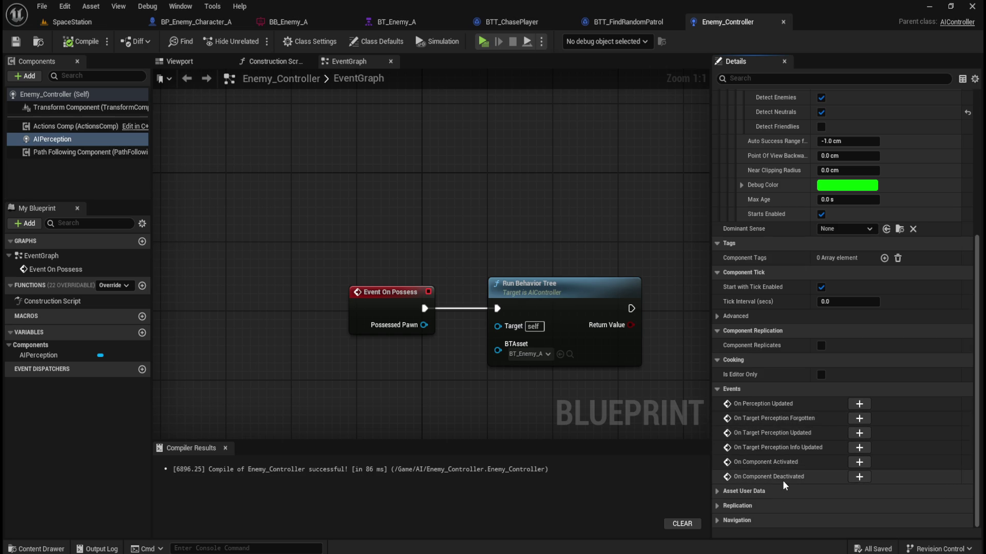
{"action": "mouse_move", "coordinate": [795, 437]}
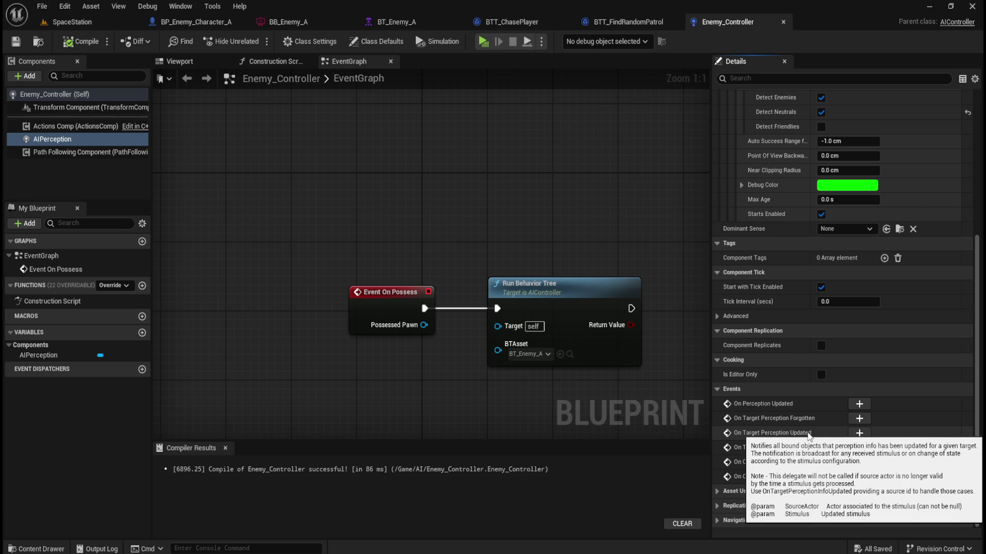
{"action": "left_click", "coordinate": [859, 433]}
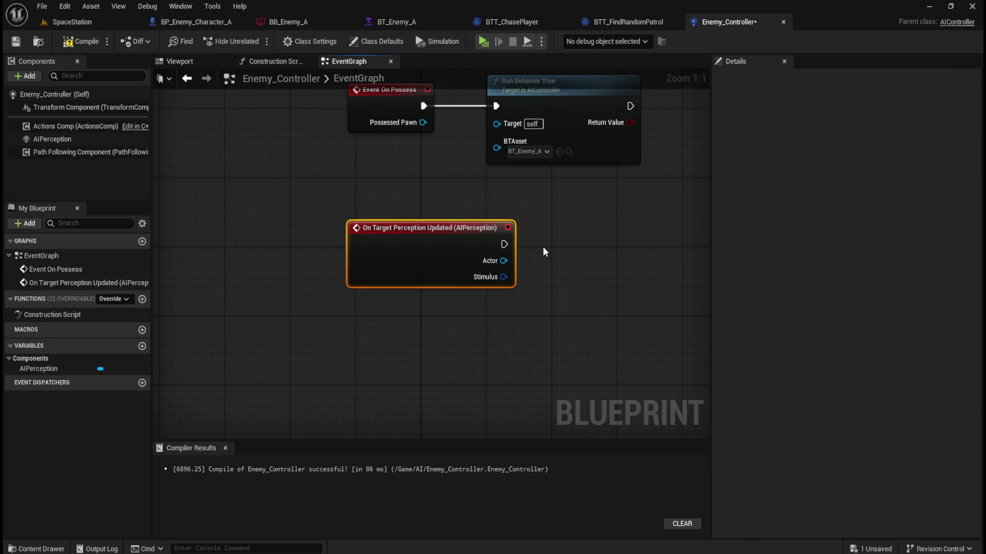
Feed the perceived Actor into an Actor Has Tag node checking for tag 'Player'
{"action": "left_click_drag", "start_coordinate": [503, 260], "coordinate": [552, 273]}
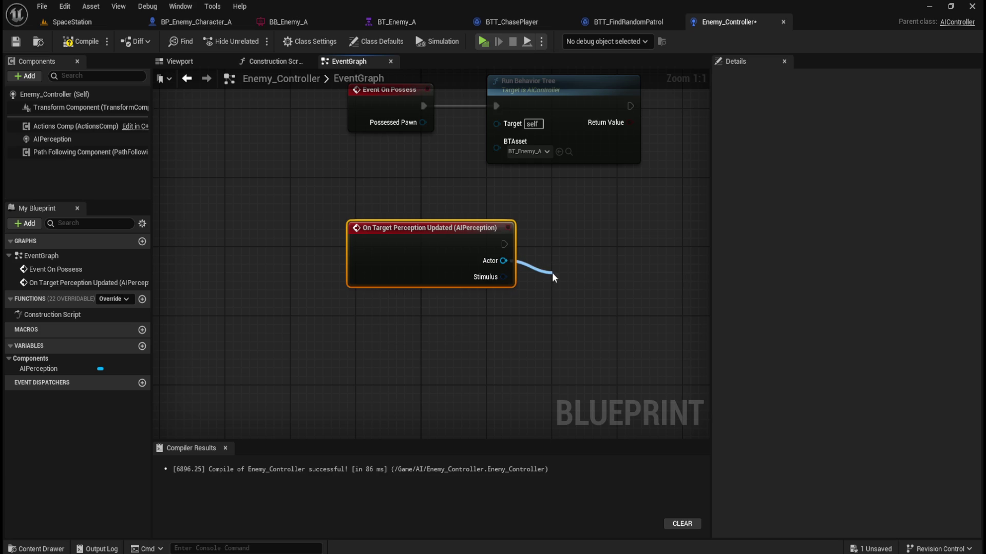
{"action": "type", "text": "actor has"}
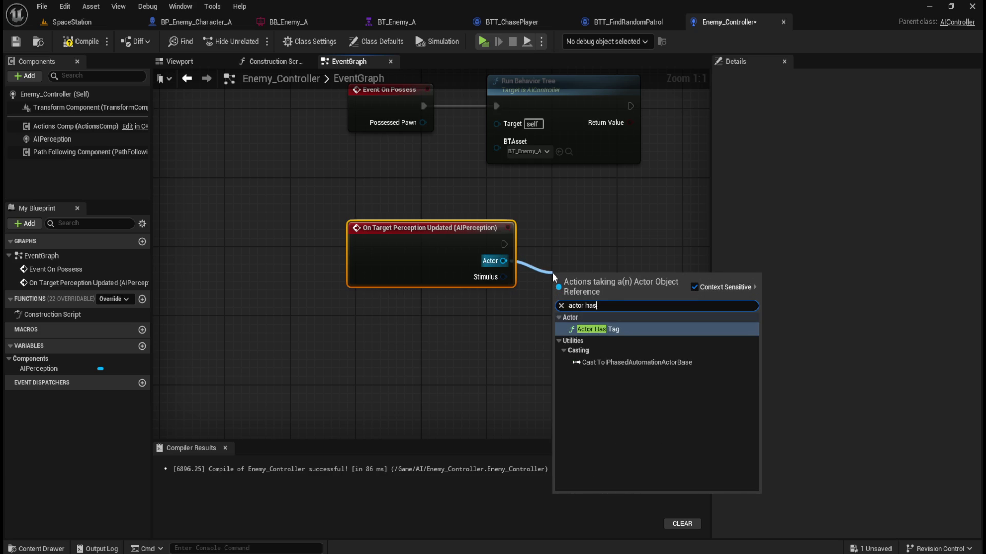
{"action": "key", "text": "Return"}
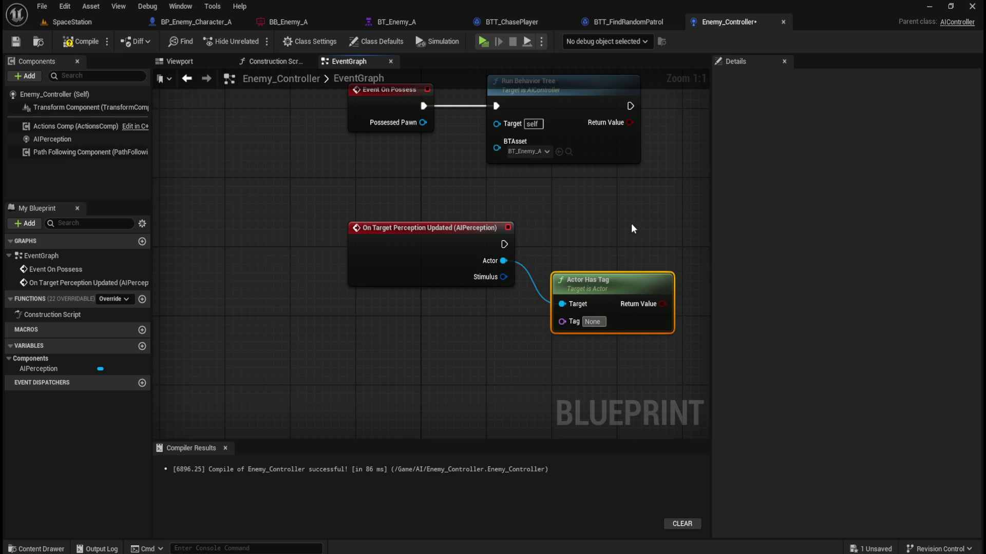
{"action": "type", "text": "Player"}
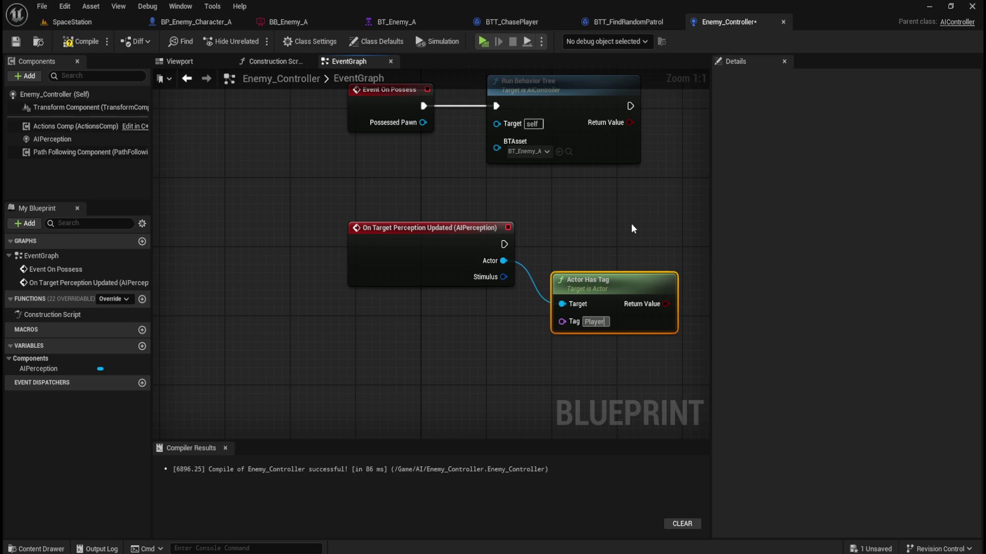
{"action": "mouse_move", "coordinate": [435, 200]}
{"action": "left_mouse_down"}
{"action": "mouse_move", "coordinate": [409, 198]}
{"action": "mouse_move", "coordinate": [577, 308]}
{"action": "left_mouse_up"}
{"action": "left_click", "coordinate": [505, 333]}
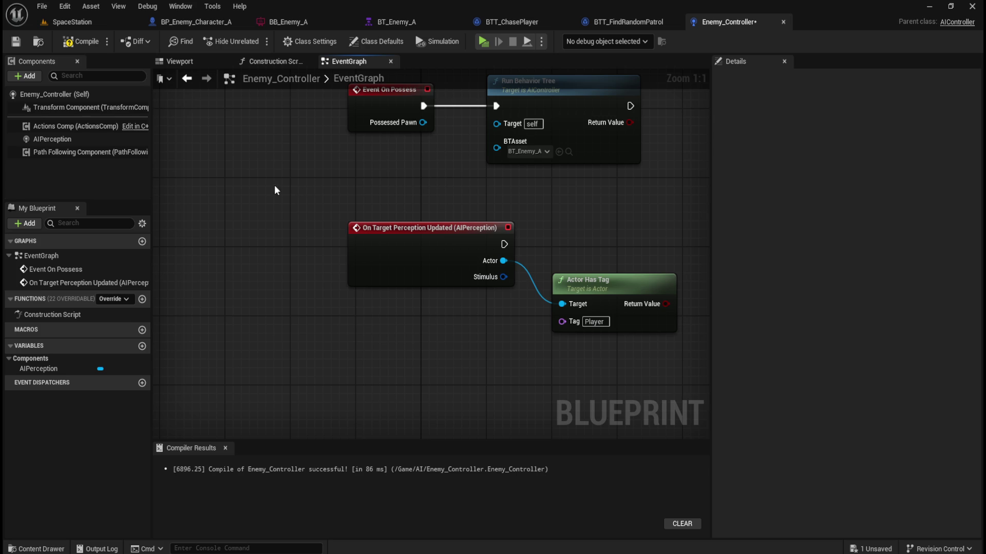
{"action": "key", "text": "ctrl+space"}
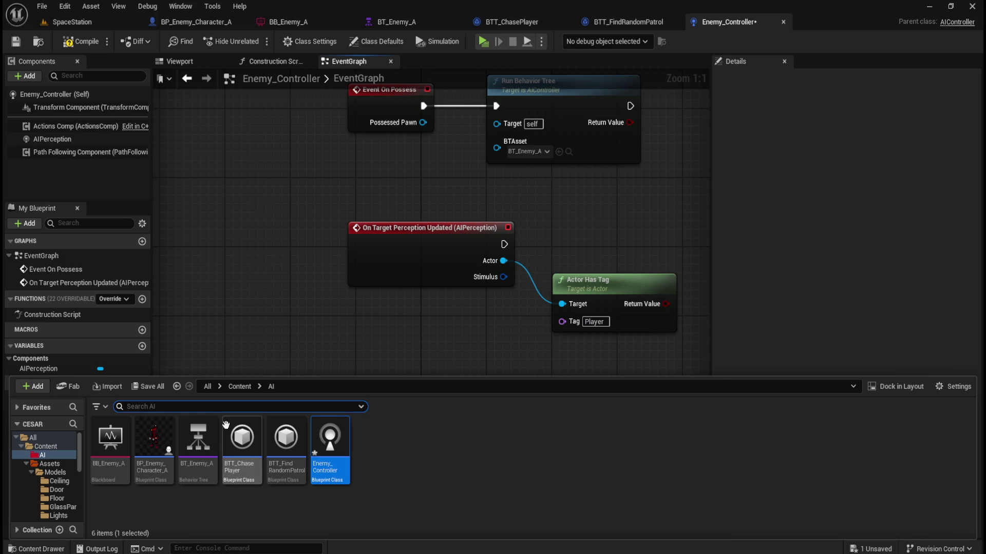
Open BP_FirstPersonCharacter from the FirstPerson > Blueprints folder
{"action": "left_click", "coordinate": [241, 387]}
{"action": "double_click", "coordinate": [236, 465]}
{"action": "double_click", "coordinate": [124, 475]}
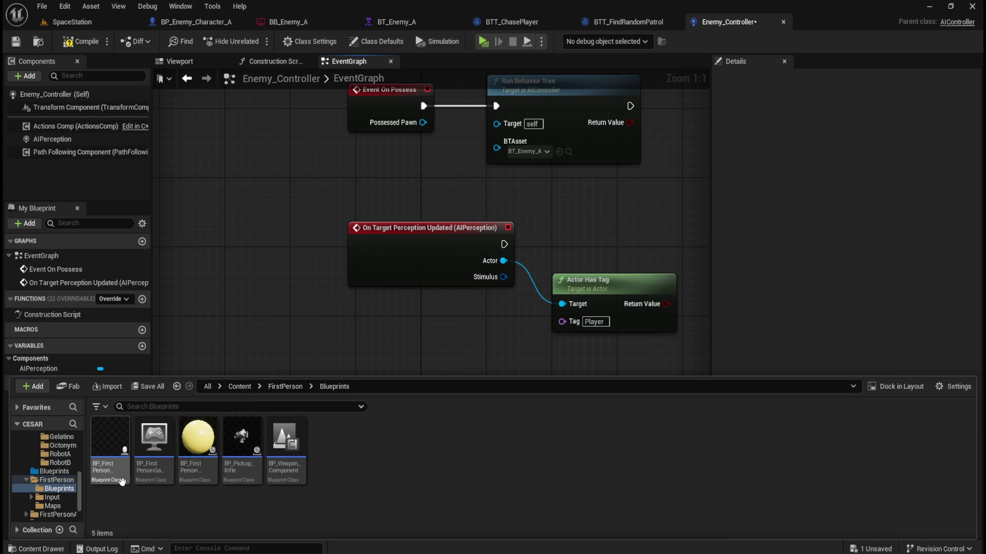
{"action": "double_click", "coordinate": [125, 477]}
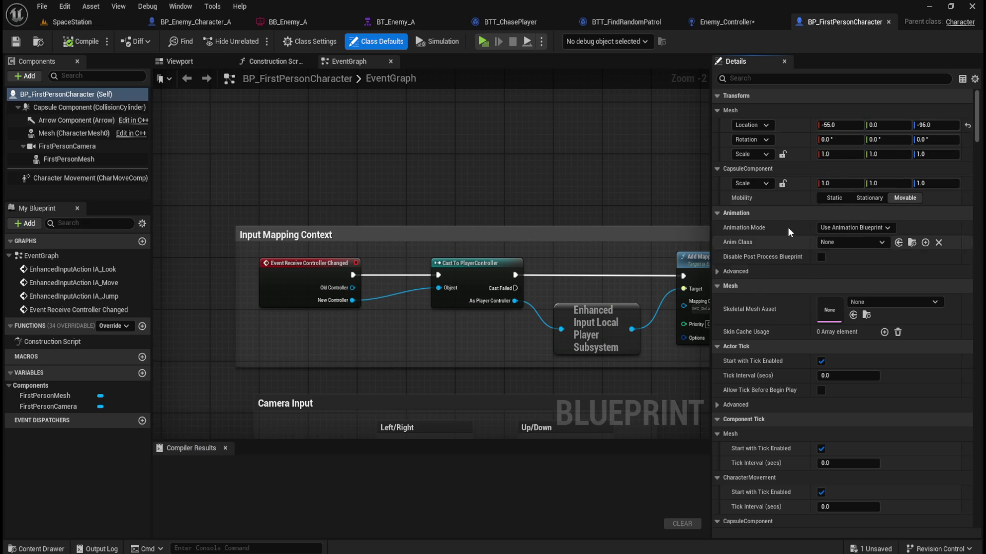
Add 'Player' to the character's actor Tags, compile and save, and return to Enemy_Controller
{"action": "left_click", "coordinate": [808, 79]}
{"action": "type", "text": "tag"}
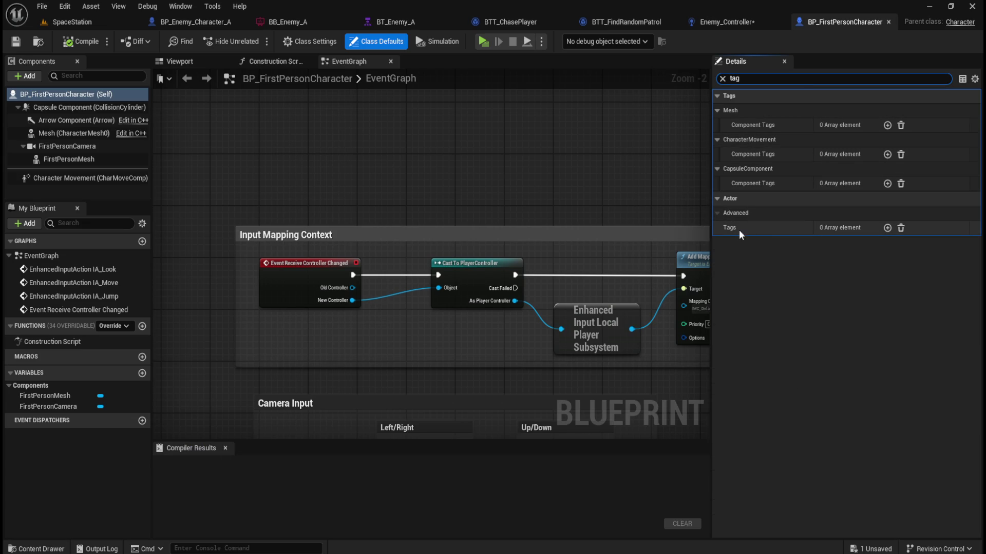
{"action": "left_click", "coordinate": [887, 227]}
{"action": "left_click", "coordinate": [840, 241]}
{"action": "type", "text": "Player"}
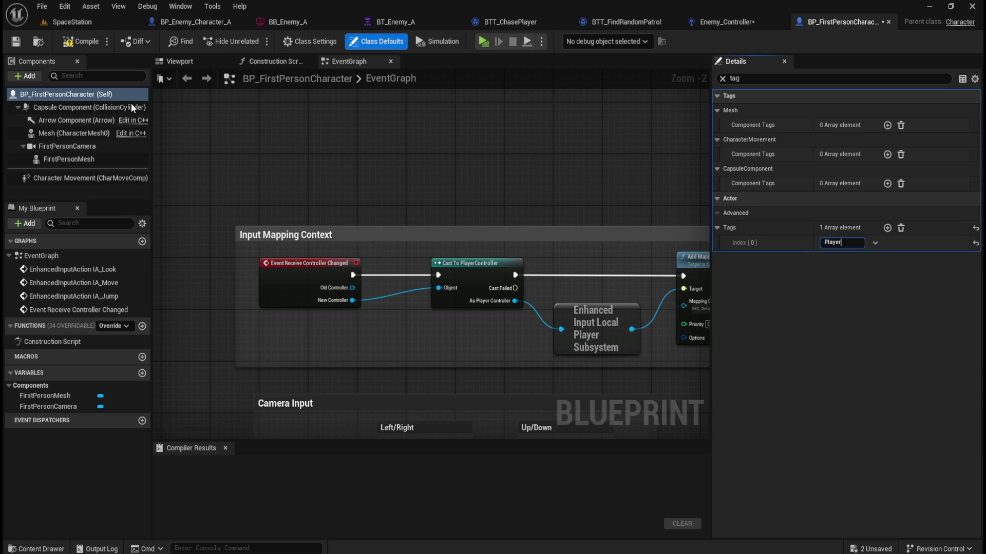
{"action": "left_click", "coordinate": [81, 43]}
{"action": "left_click", "coordinate": [17, 43]}
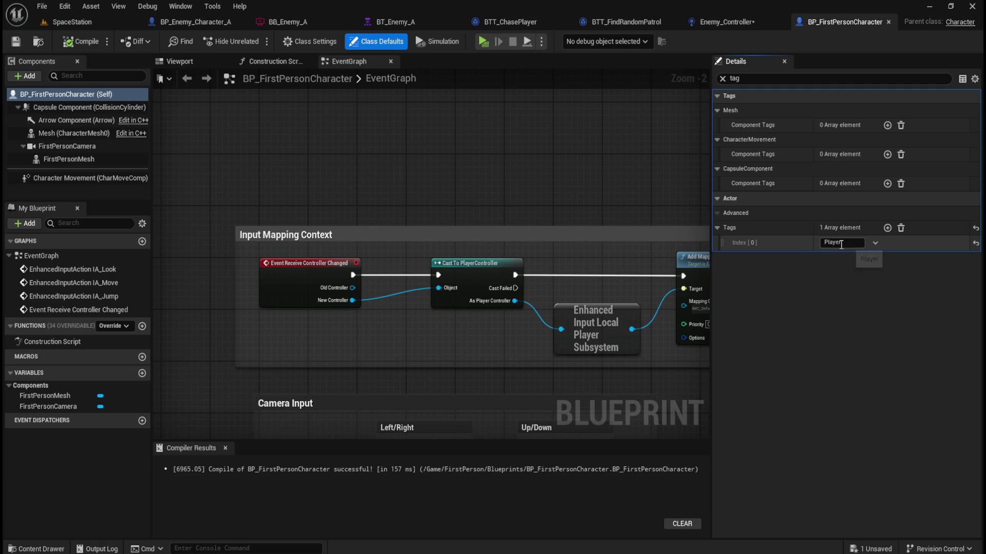
{"action": "left_click", "coordinate": [740, 20]}
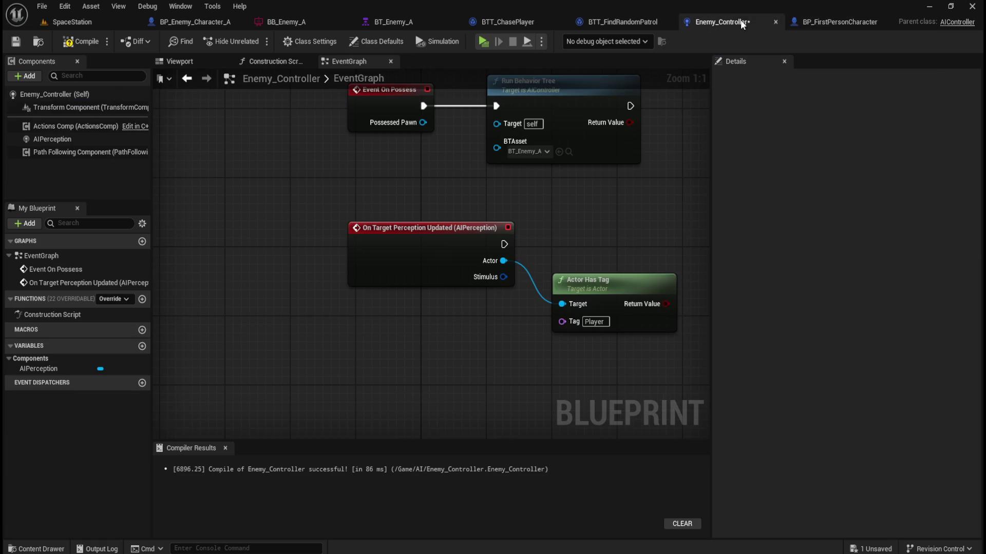
Rearrange the On Possess and perception node groups to tidy the graph
{"action": "mouse_move", "coordinate": [640, 219]}
{"action": "left_mouse_down"}
{"action": "mouse_move", "coordinate": [578, 318]}
{"action": "mouse_move", "coordinate": [470, 332]}
{"action": "left_mouse_up"}
{"action": "left_click", "coordinate": [467, 331]}
{"action": "mouse_move", "coordinate": [628, 245]}
{"action": "left_mouse_down"}
{"action": "mouse_move", "coordinate": [454, 222]}
{"action": "mouse_move", "coordinate": [553, 239]}
{"action": "left_mouse_up"}
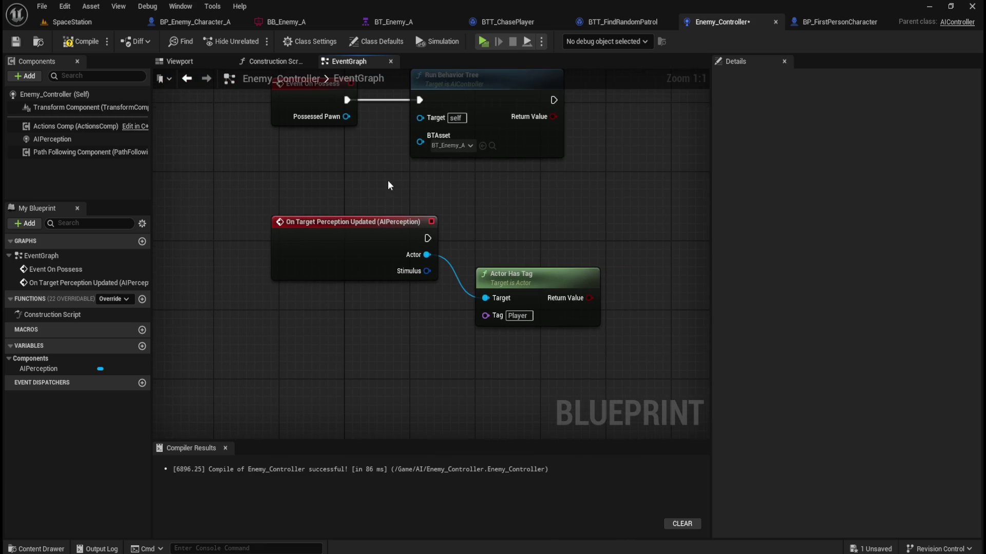
{"action": "left_click_drag", "start_coordinate": [389, 183], "coordinate": [412, 226]}
{"action": "mouse_move", "coordinate": [580, 113]}
{"action": "left_mouse_down"}
{"action": "mouse_move", "coordinate": [306, 111]}
{"action": "mouse_move", "coordinate": [281, 194]}
{"action": "mouse_move", "coordinate": [411, 219]}
{"action": "mouse_move", "coordinate": [358, 169]}
{"action": "left_mouse_up"}
{"action": "left_click", "coordinate": [423, 293]}
{"action": "mouse_move", "coordinate": [424, 292]}
{"action": "left_mouse_down"}
{"action": "mouse_move", "coordinate": [332, 205]}
{"action": "mouse_move", "coordinate": [462, 311]}
{"action": "left_mouse_up"}
{"action": "mouse_move", "coordinate": [375, 249]}
{"action": "left_mouse_down"}
{"action": "mouse_move", "coordinate": [303, 275]}
{"action": "mouse_move", "coordinate": [317, 274]}
{"action": "left_mouse_up"}
{"action": "left_click", "coordinate": [414, 269]}
{"action": "left_click_drag", "start_coordinate": [451, 280], "coordinate": [477, 236]}
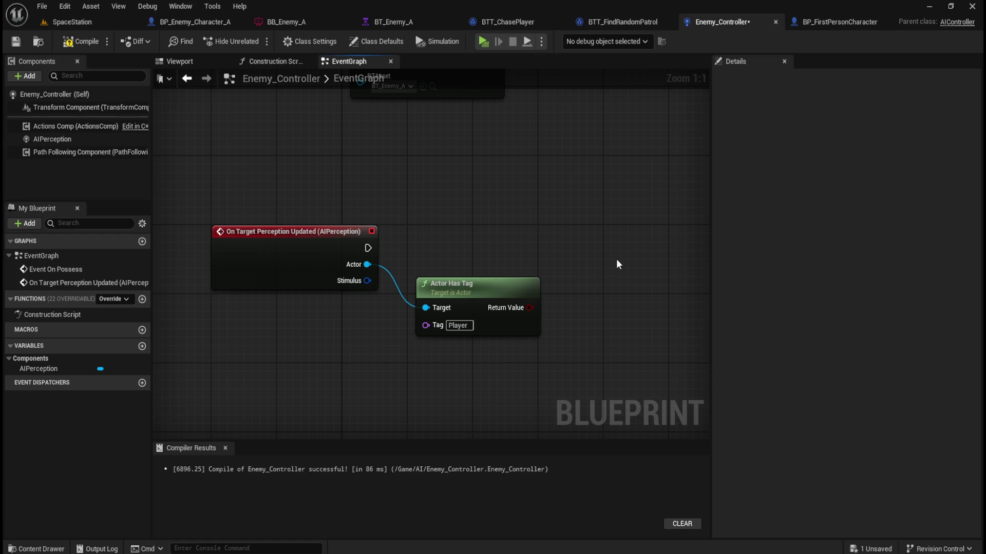
Connect Stimulus to a Break AIStimulus node with all pins expanded, and align Actor Has Tag
{"action": "mouse_move", "coordinate": [367, 280]}
{"action": "left_mouse_down"}
{"action": "mouse_move", "coordinate": [405, 372]}
{"action": "mouse_move", "coordinate": [411, 361]}
{"action": "left_mouse_up"}
{"action": "type", "text": "break"}
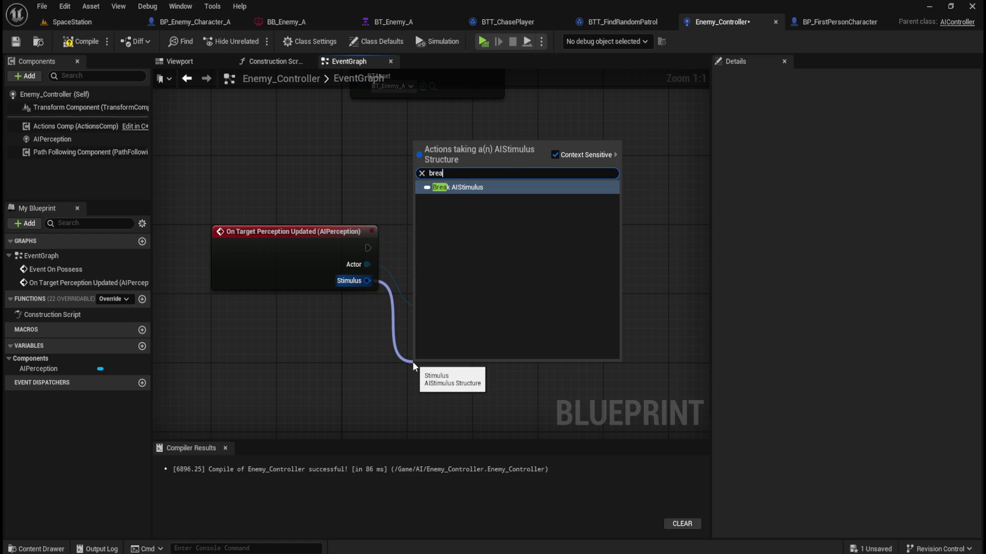
{"action": "key", "text": "Return"}
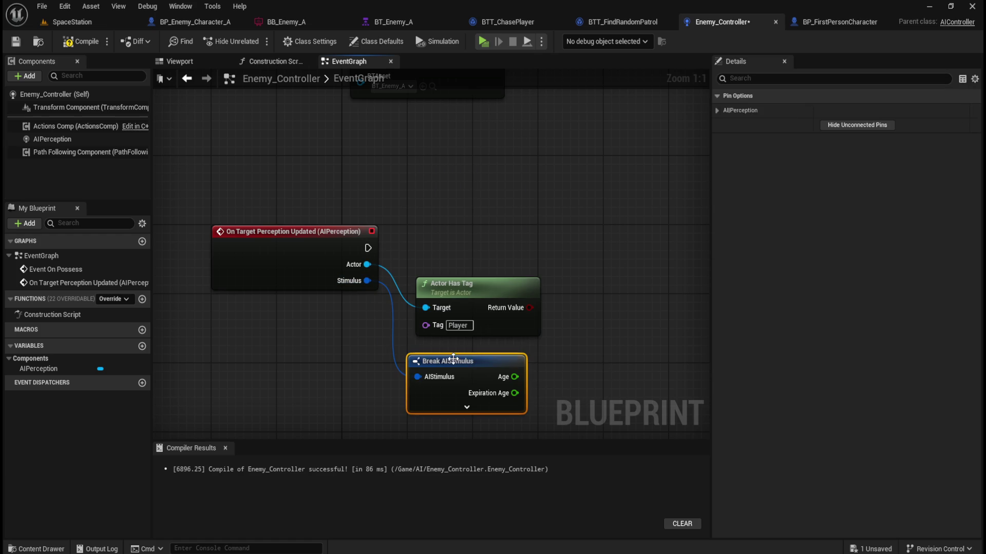
{"action": "left_click_drag", "start_coordinate": [455, 362], "coordinate": [464, 362]}
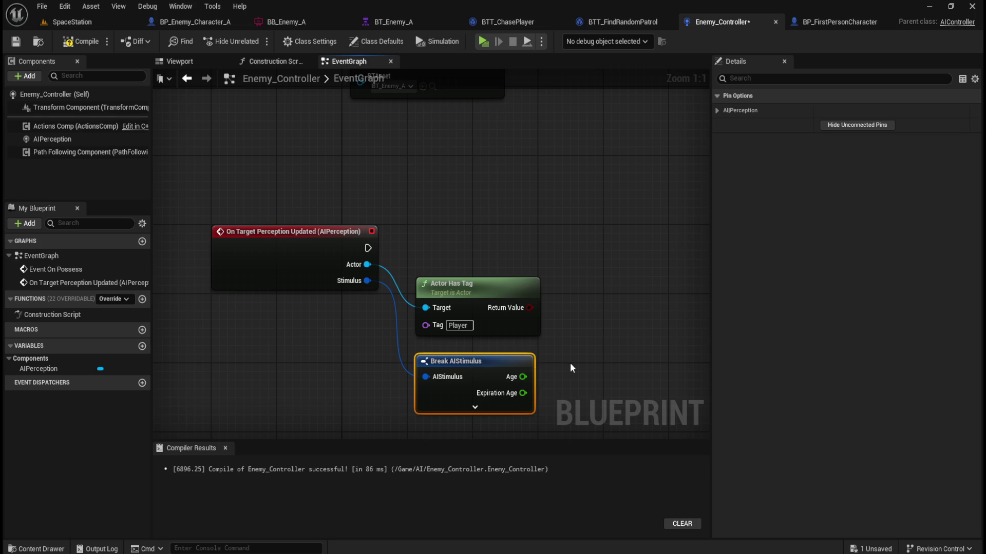
{"action": "left_click", "coordinate": [475, 407]}
{"action": "left_click", "coordinate": [599, 376]}
{"action": "mouse_move", "coordinate": [599, 376]}
{"action": "left_mouse_down"}
{"action": "mouse_move", "coordinate": [590, 212]}
{"action": "mouse_move", "coordinate": [571, 254]}
{"action": "left_mouse_up"}
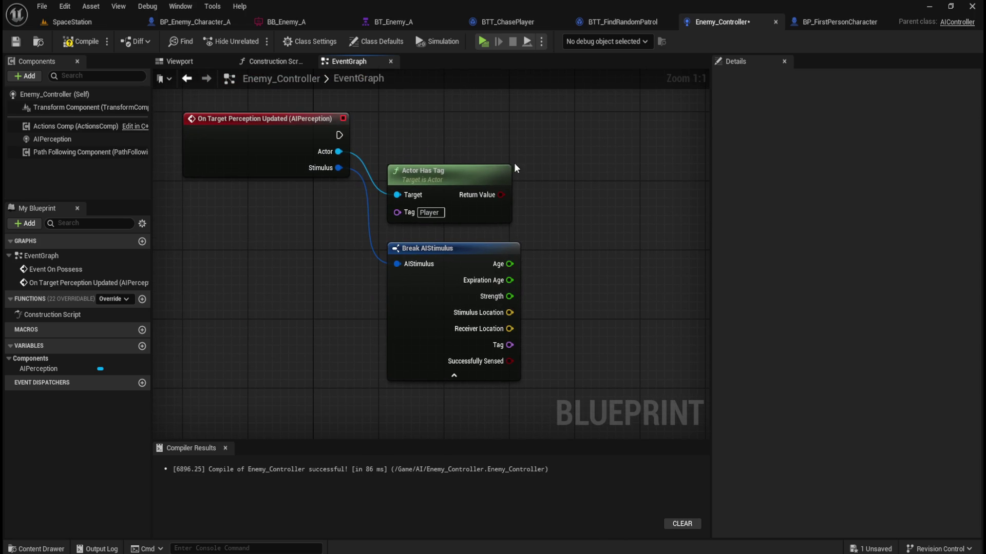
{"action": "left_click_drag", "start_coordinate": [501, 169], "coordinate": [510, 169]}
{"action": "left_click", "coordinate": [558, 204]}
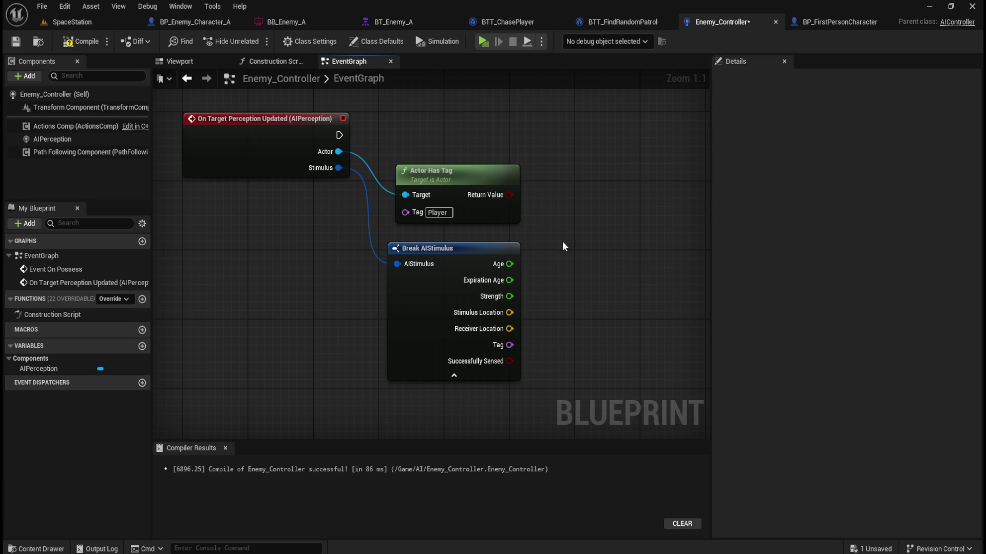
{"action": "left_click_drag", "start_coordinate": [556, 252], "coordinate": [542, 242]}
{"action": "left_click_drag", "start_coordinate": [495, 186], "coordinate": [534, 215]}
Combine the Player-tag Return Value and Successfully Sensed in an AND node
{"action": "type", "text": "and"}
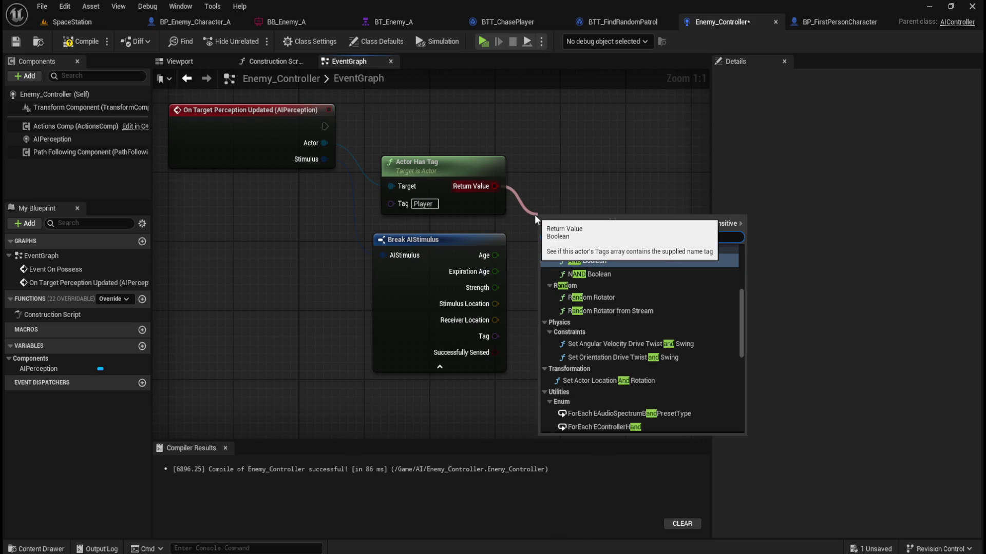
{"action": "left_click", "coordinate": [602, 258]}
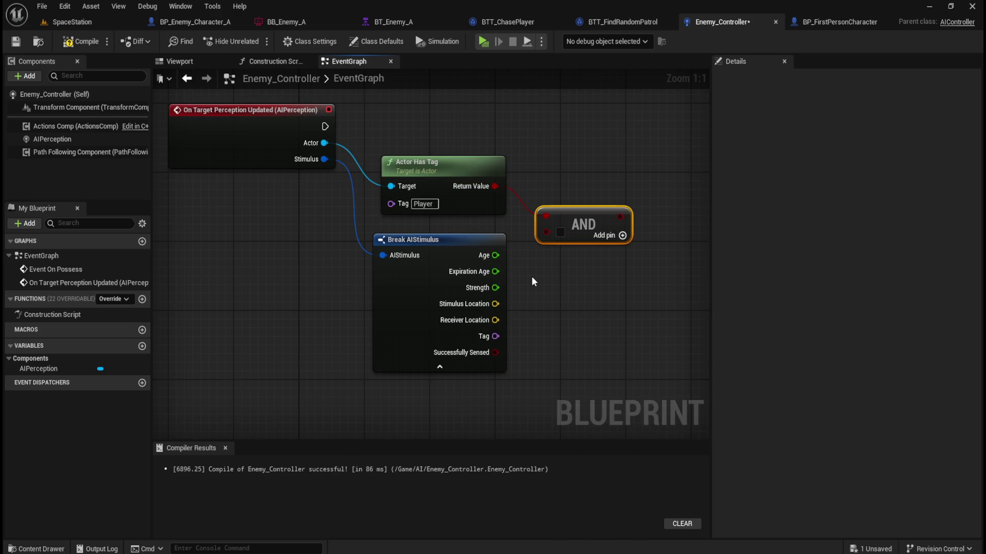
{"action": "left_click_drag", "start_coordinate": [495, 352], "coordinate": [546, 232]}
{"action": "left_click", "coordinate": [440, 366]}
{"action": "mouse_move", "coordinate": [596, 305]}
{"action": "left_mouse_down"}
{"action": "mouse_move", "coordinate": [504, 345]}
{"action": "mouse_move", "coordinate": [526, 348]}
{"action": "left_mouse_up"}
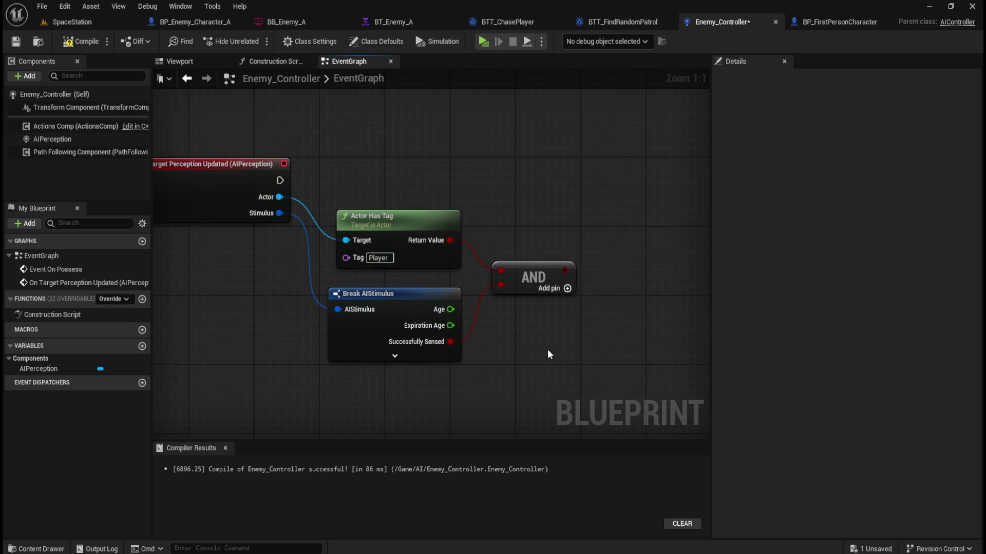
{"action": "right_click", "coordinate": [420, 326]}
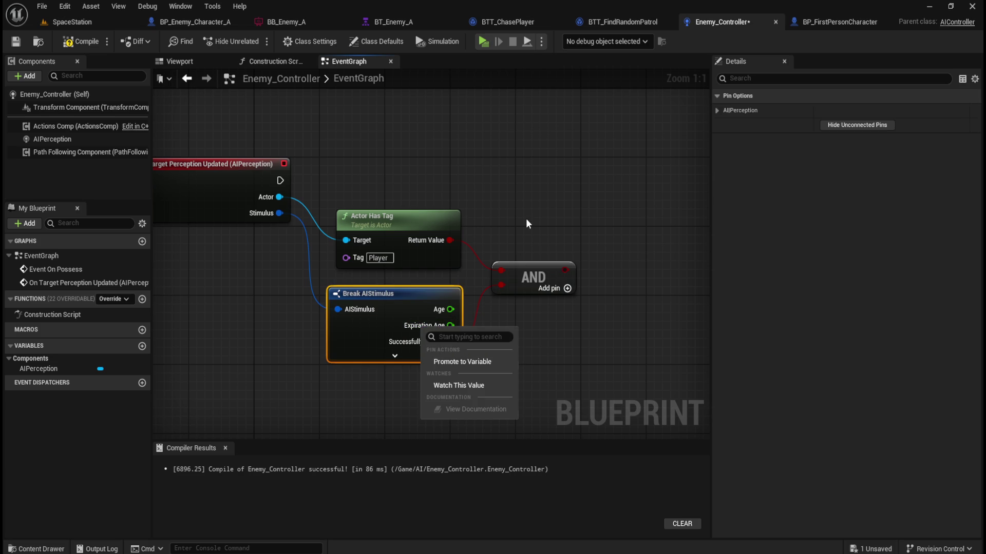
{"action": "left_click", "coordinate": [540, 204]}
{"action": "left_click_drag", "start_coordinate": [443, 207], "coordinate": [434, 224]}
Drive a Branch from the AND output, executed by the perception event
{"action": "left_click_drag", "start_coordinate": [556, 286], "coordinate": [584, 216]}
{"action": "type", "text": "if"}
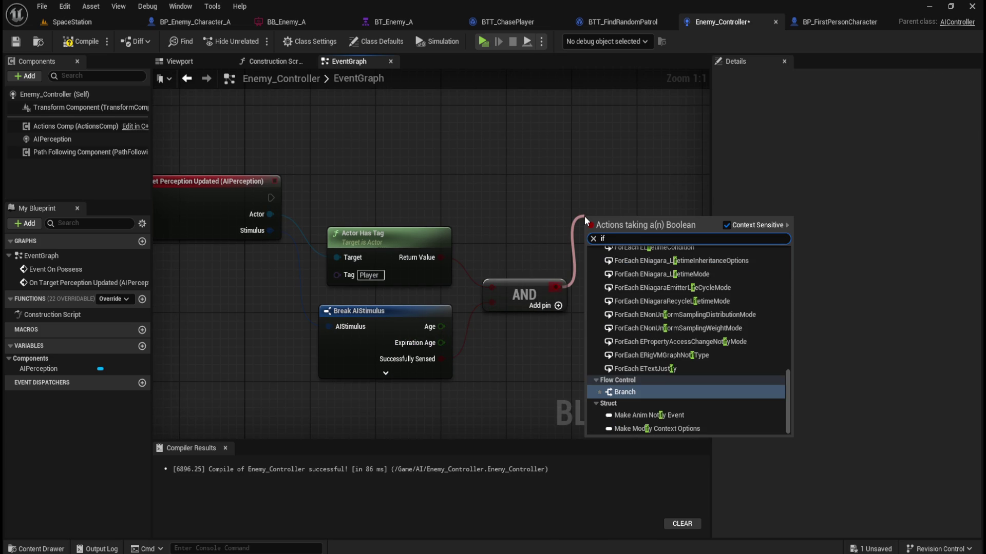
{"action": "key", "text": "Return"}
{"action": "mouse_move", "coordinate": [275, 198]}
{"action": "left_mouse_down"}
{"action": "mouse_move", "coordinate": [590, 215]}
{"action": "mouse_move", "coordinate": [621, 182]}
{"action": "left_mouse_up"}
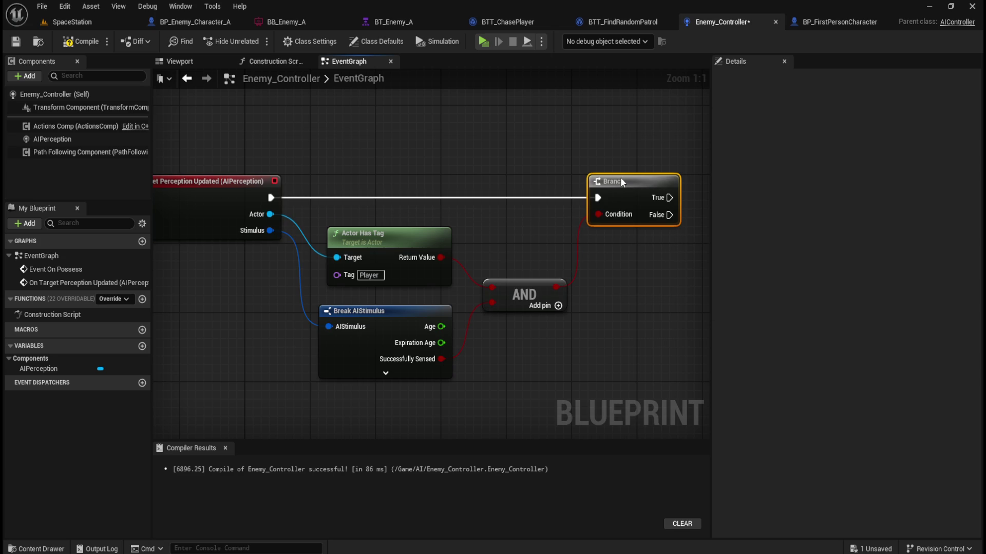
{"action": "left_click", "coordinate": [618, 293]}
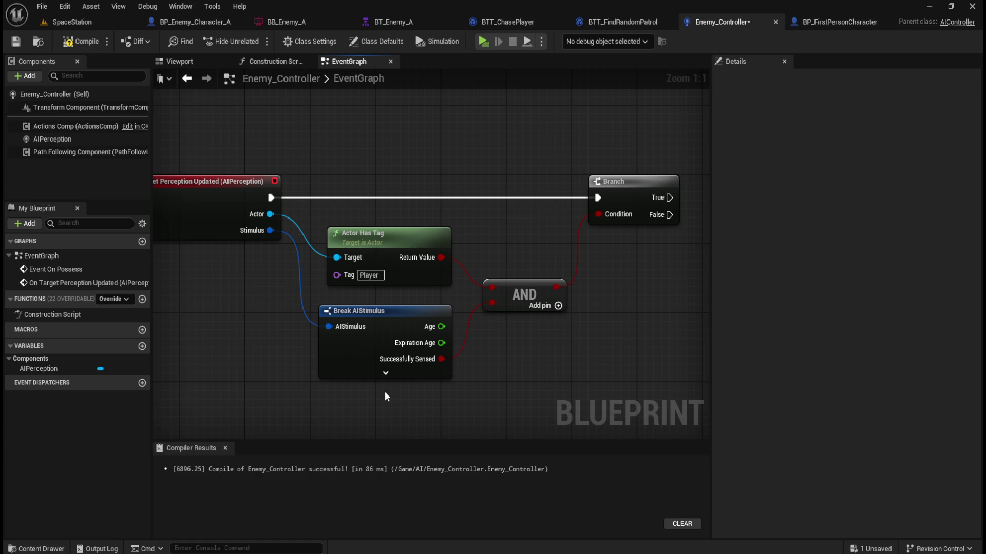
Align Break AIStimulus, Actor Has Tag and AND nodes neatly
{"action": "left_click", "coordinate": [416, 365]}
{"action": "left_click_drag", "start_coordinate": [417, 365], "coordinate": [417, 356]}
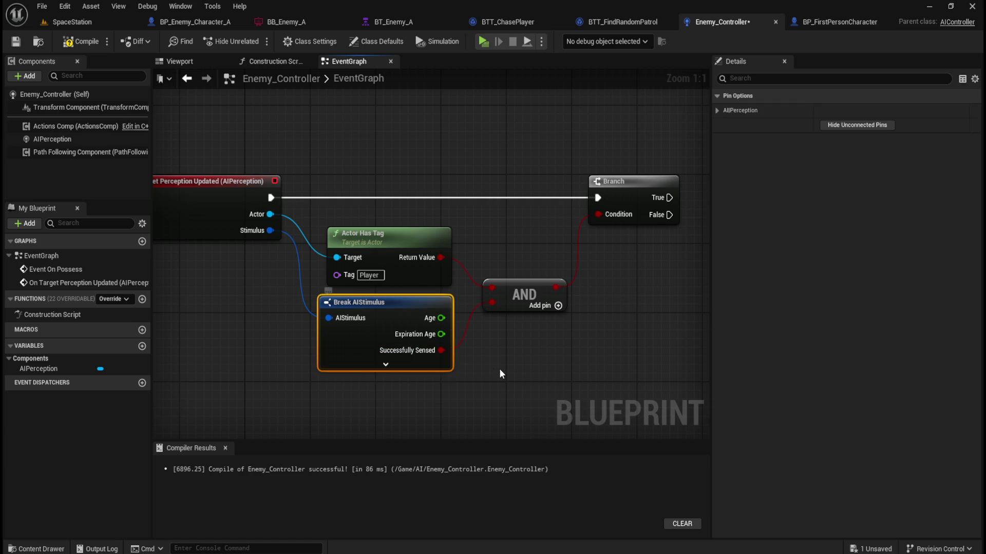
{"action": "left_click_drag", "start_coordinate": [521, 222], "coordinate": [425, 340]}
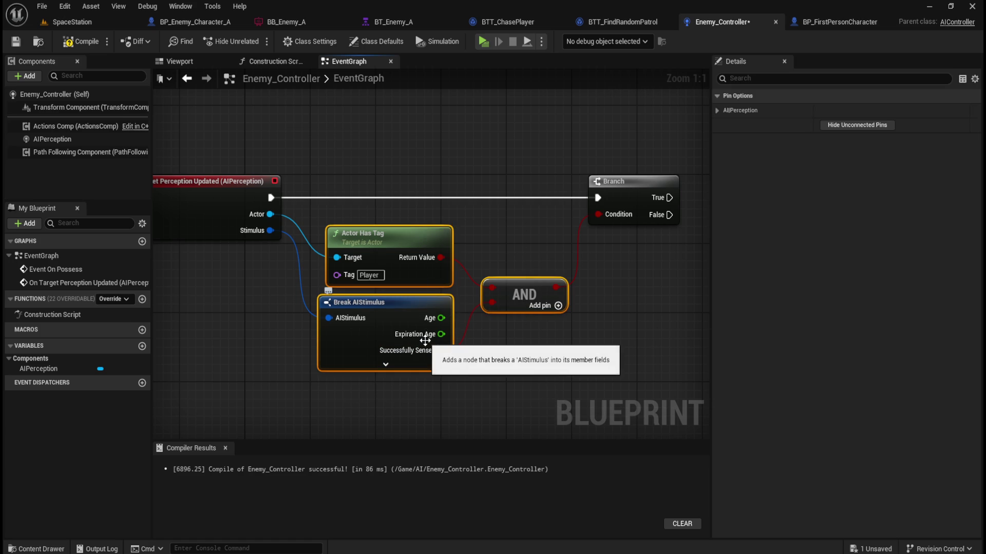
{"action": "key", "text": "Up"}
{"action": "key", "text": "Up"}
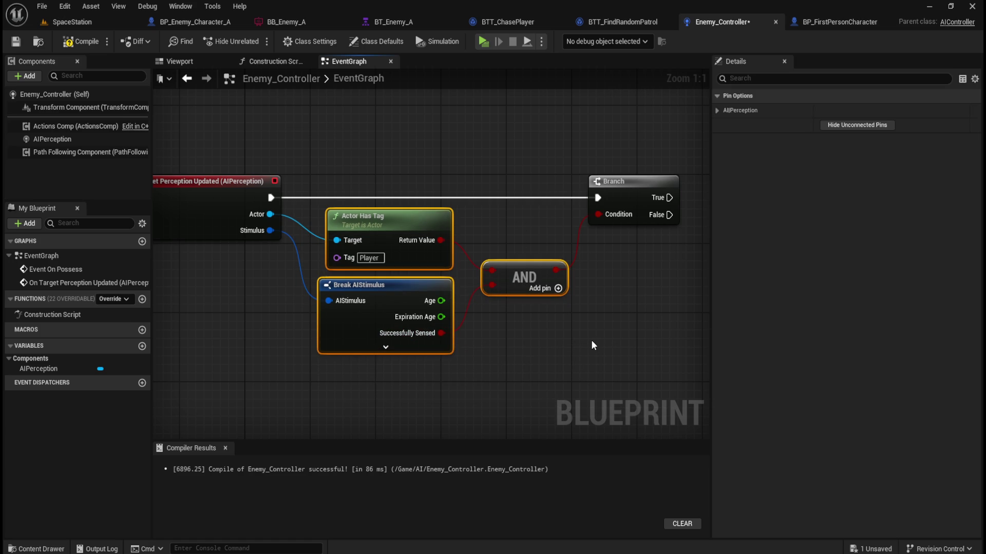
{"action": "left_click", "coordinate": [591, 342]}
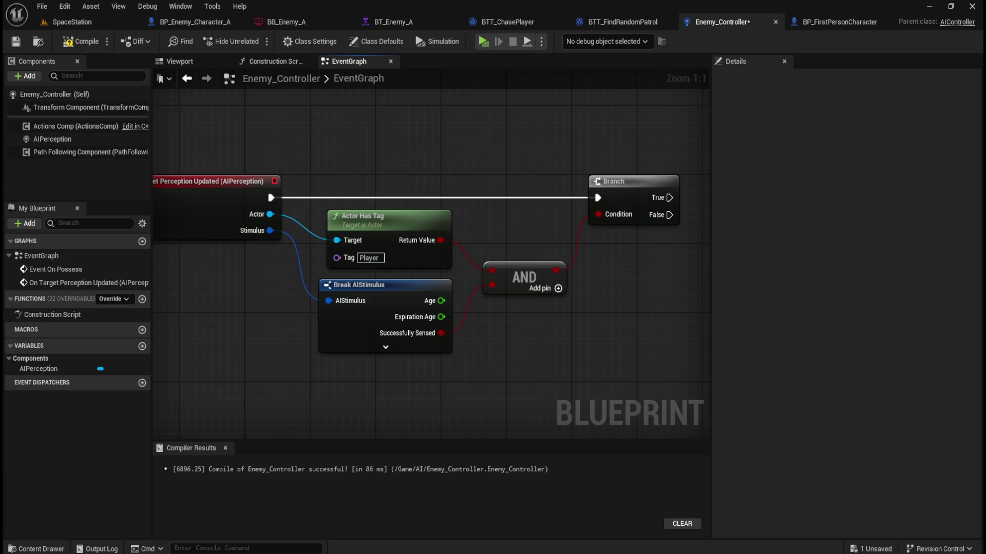
{"action": "left_click_drag", "start_coordinate": [626, 347], "coordinate": [537, 345]}
Compile and save, then add a Set Timer by Event node on the Branch's False output
{"action": "left_click", "coordinate": [74, 41]}
{"action": "left_click", "coordinate": [15, 41]}
{"action": "left_click_drag", "start_coordinate": [595, 318], "coordinate": [499, 311]}
{"action": "left_click_drag", "start_coordinate": [485, 205], "coordinate": [525, 255]}
{"action": "type", "text": "set timer by event"}
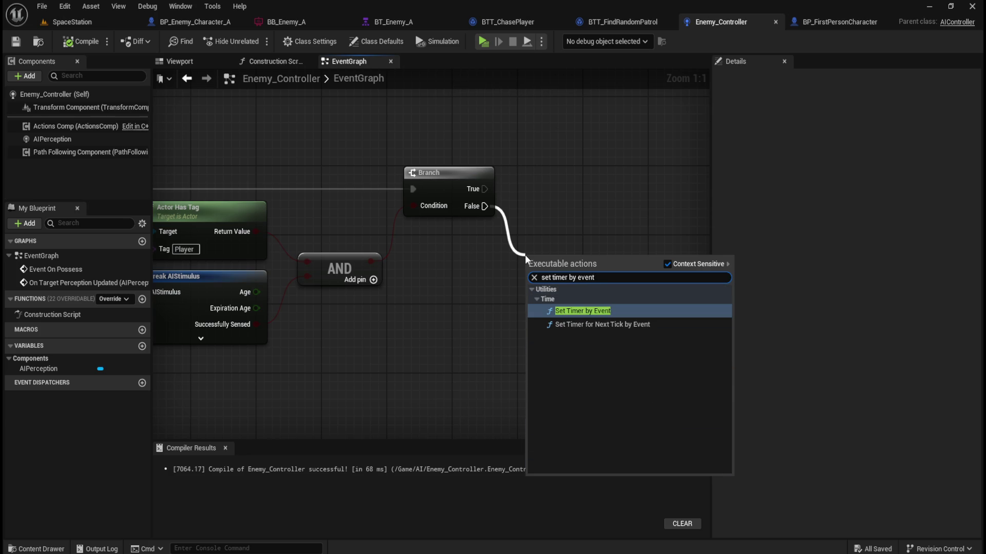
{"action": "key", "text": "Return"}
Set the timer's Time value to 4.0 seconds
{"action": "left_click", "coordinate": [561, 309]}
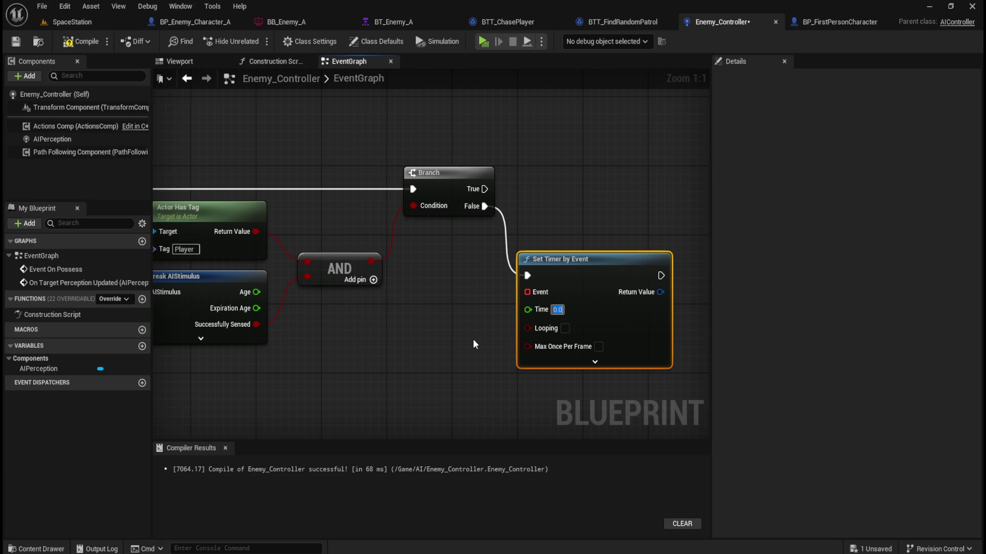
{"action": "type", "text": "4"}
{"action": "left_click", "coordinate": [476, 298]}
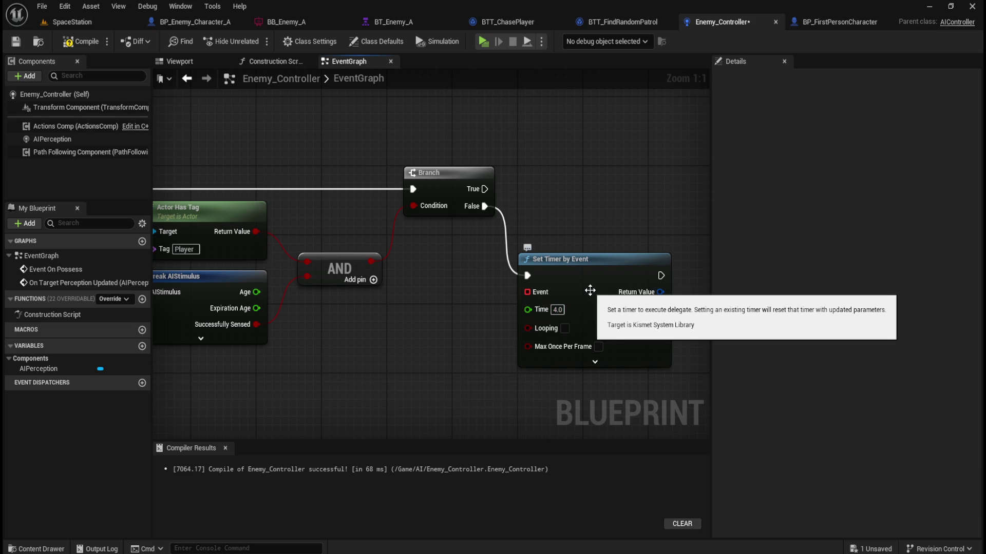
{"action": "right_click", "coordinate": [538, 311]}
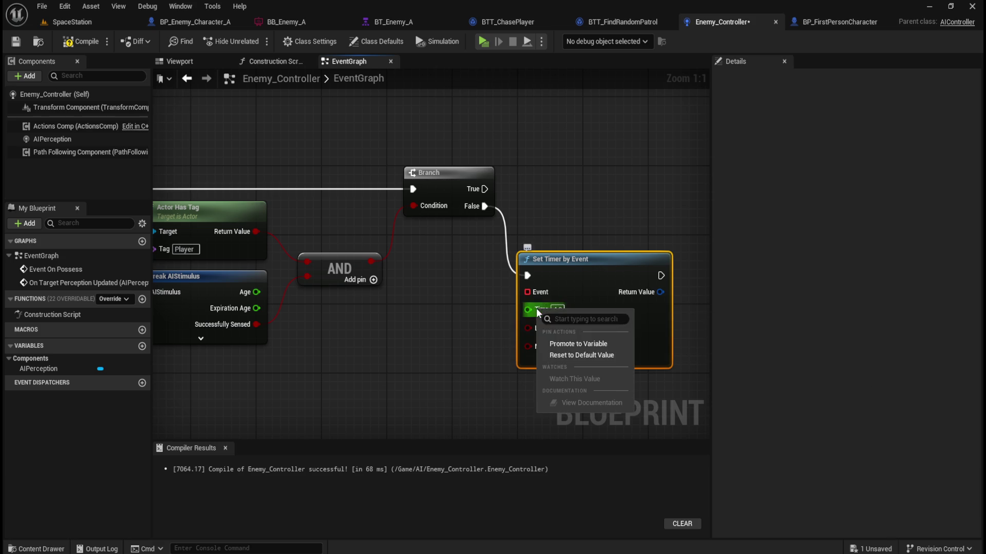
Promote the timer's Time input to a variable and align it beside the timer node
{"action": "left_click", "coordinate": [566, 338]}
{"action": "mouse_move", "coordinate": [470, 256]}
{"action": "left_mouse_down"}
{"action": "mouse_move", "coordinate": [457, 313]}
{"action": "mouse_move", "coordinate": [465, 310]}
{"action": "left_mouse_up"}
{"action": "left_click", "coordinate": [526, 329]}
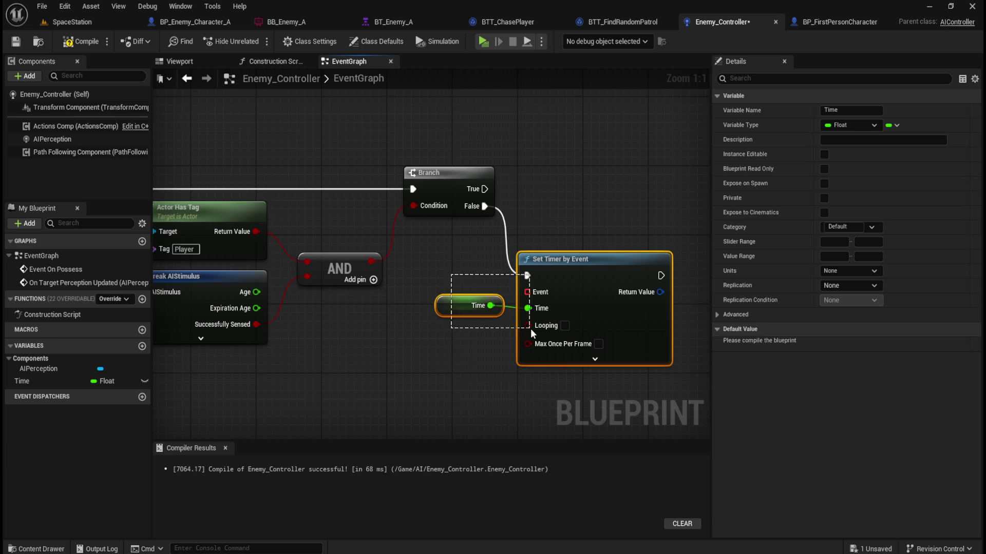
{"action": "key", "text": "q"}
{"action": "left_click", "coordinate": [466, 362]}
{"action": "left_click", "coordinate": [456, 310]}
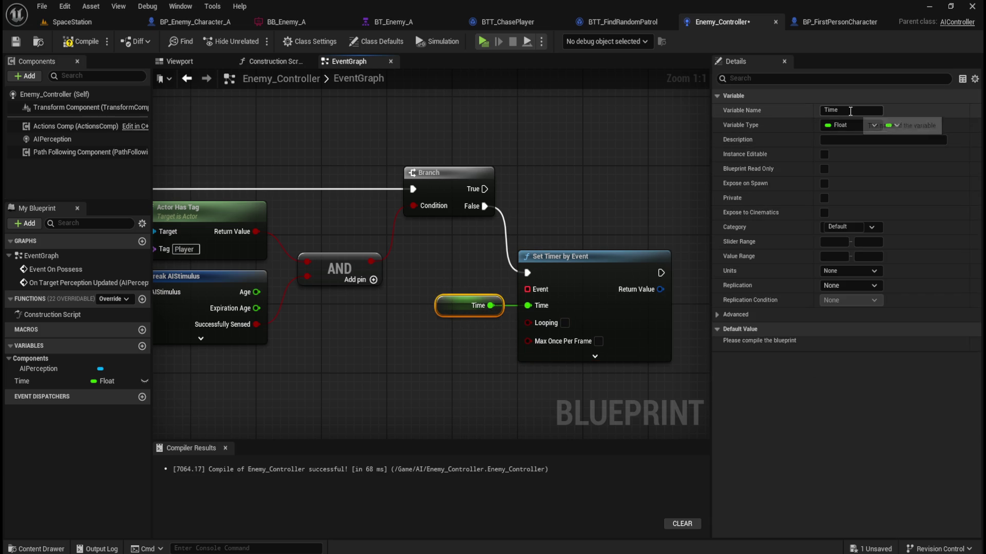
Rename the variable LineOfSightTimer (default 4.0), then compile and save Enemy_Controller
{"action": "key", "text": "ctrl+a"}
{"action": "type", "text": "LineOfSightTime"}
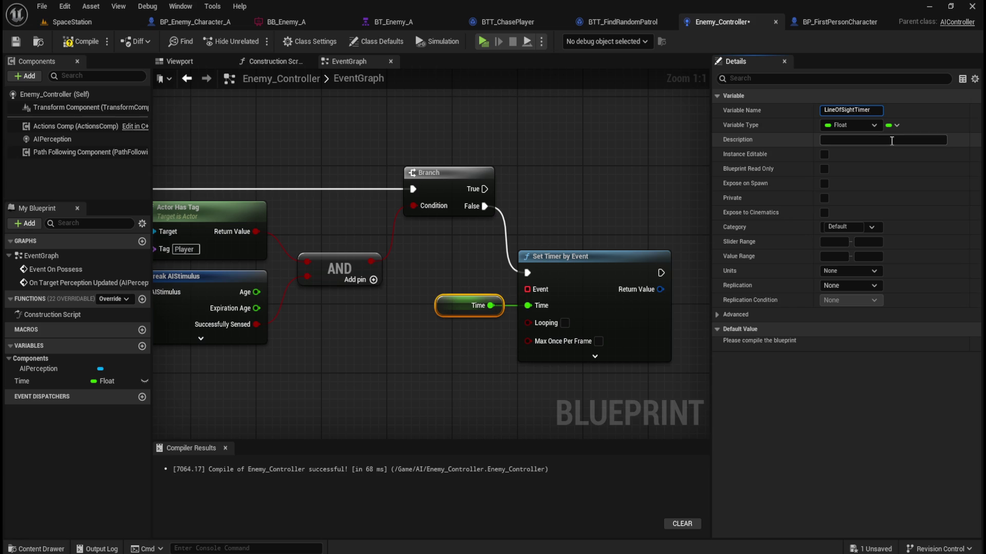
{"action": "left_click", "coordinate": [557, 177]}
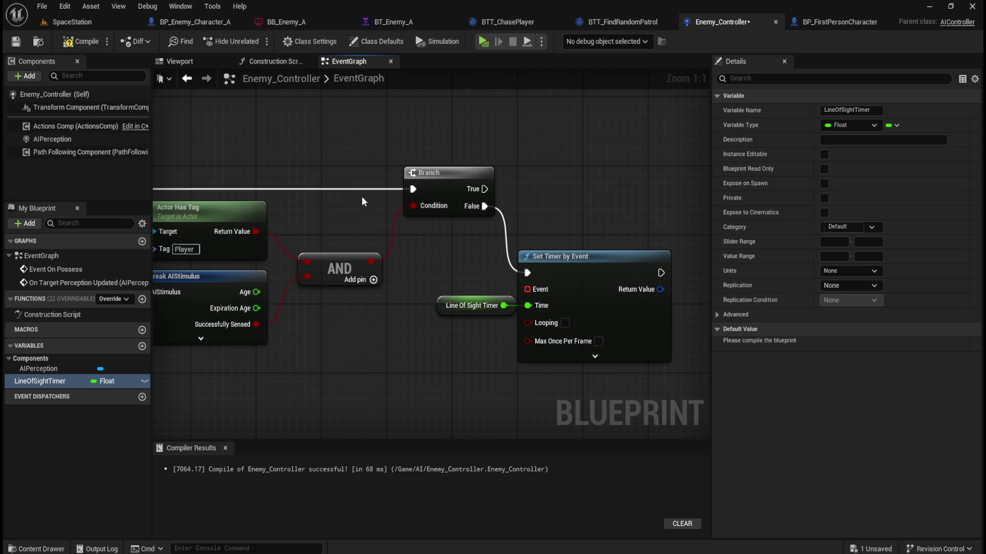
{"action": "left_click", "coordinate": [475, 305]}
{"action": "left_click_drag", "start_coordinate": [475, 305], "coordinate": [466, 305]}
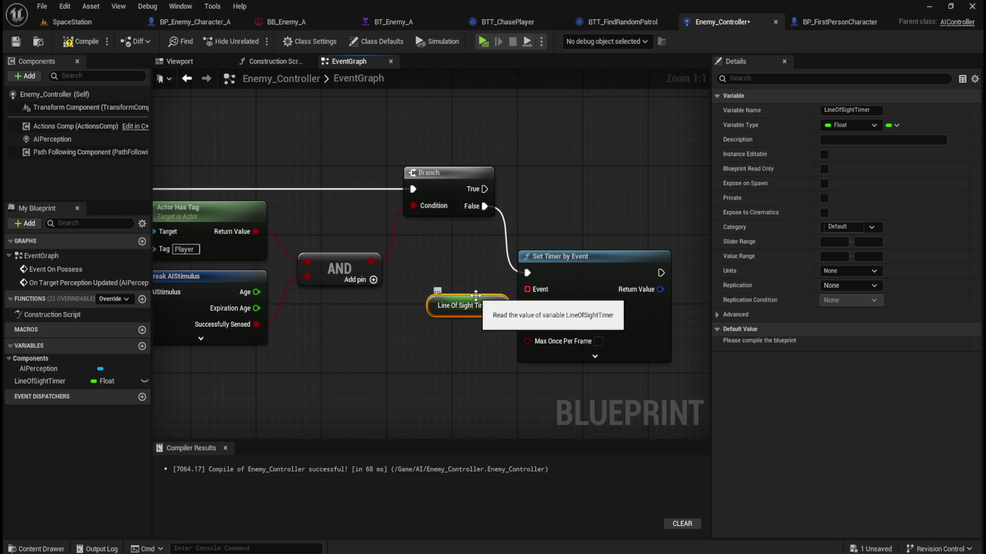
{"action": "left_click", "coordinate": [464, 250]}
{"action": "key", "text": "F7"}
{"action": "key", "text": "ctrl+s"}
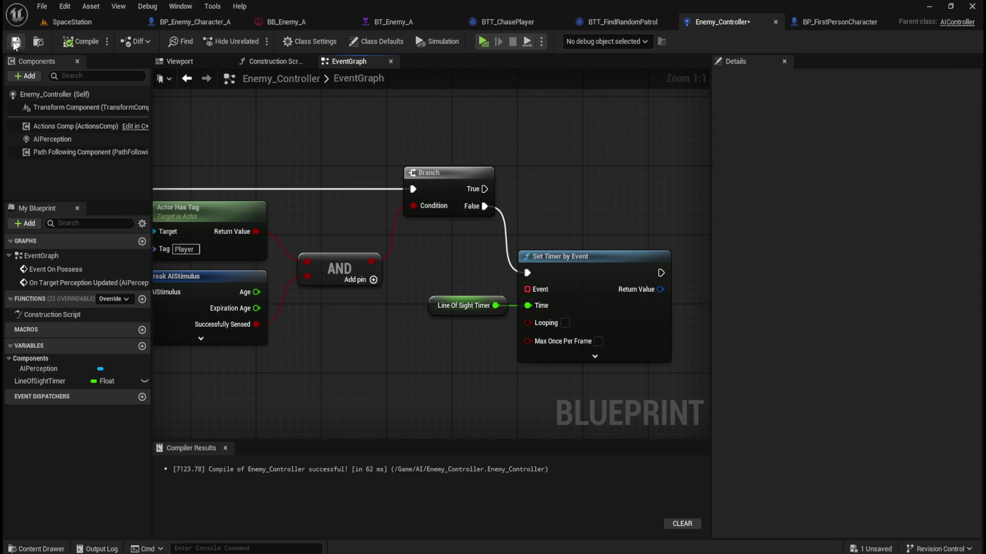
{"action": "left_click", "coordinate": [485, 306]}
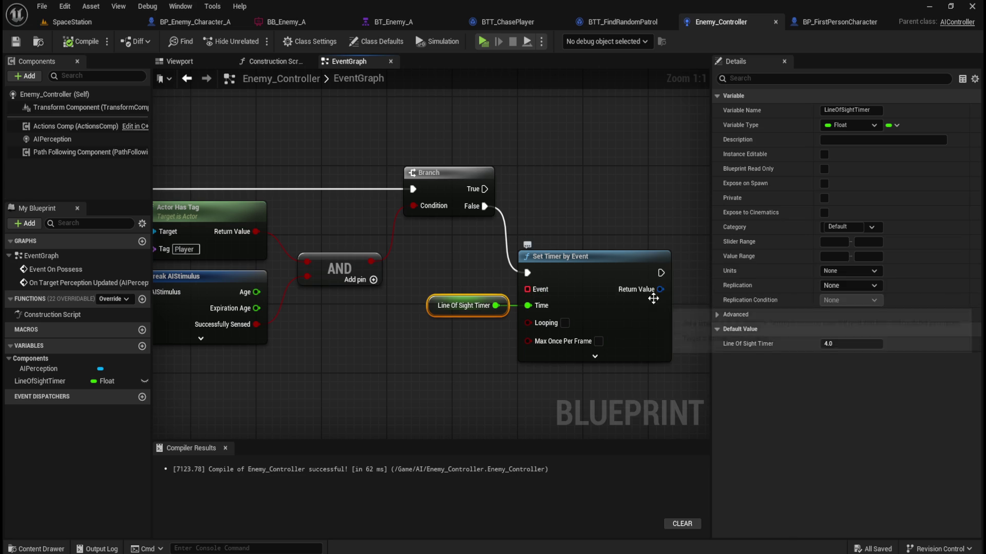
{"action": "right_click", "coordinate": [646, 289]}
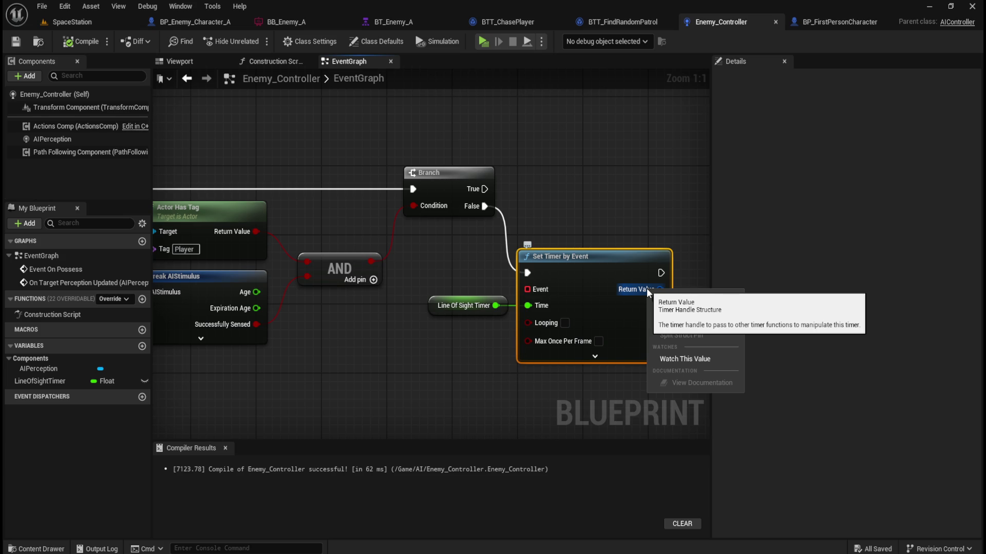
Promote the timer's Return Value to a new variable and rename it EnemyTimer
{"action": "left_click", "coordinate": [673, 324]}
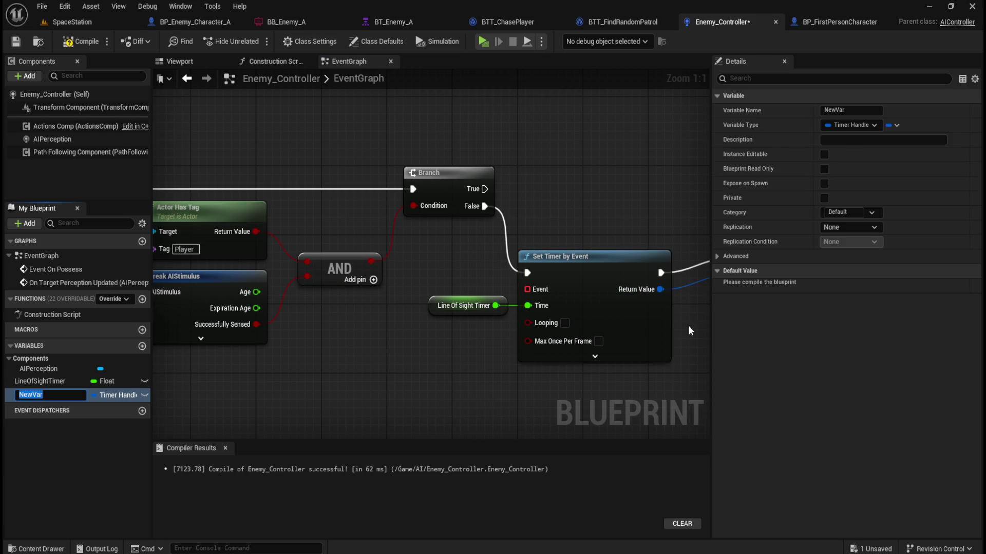
{"action": "left_click_drag", "start_coordinate": [697, 330], "coordinate": [463, 326]}
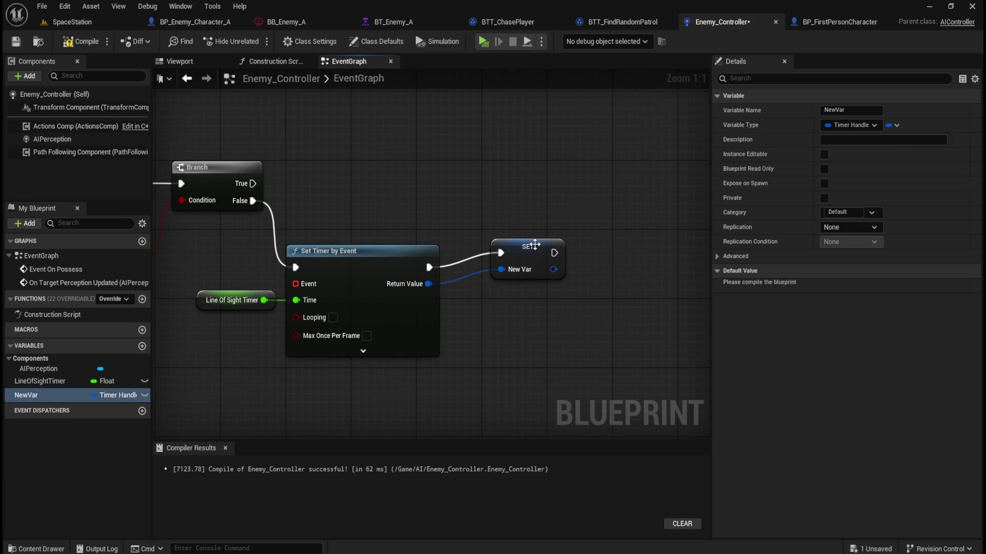
{"action": "left_click", "coordinate": [863, 110]}
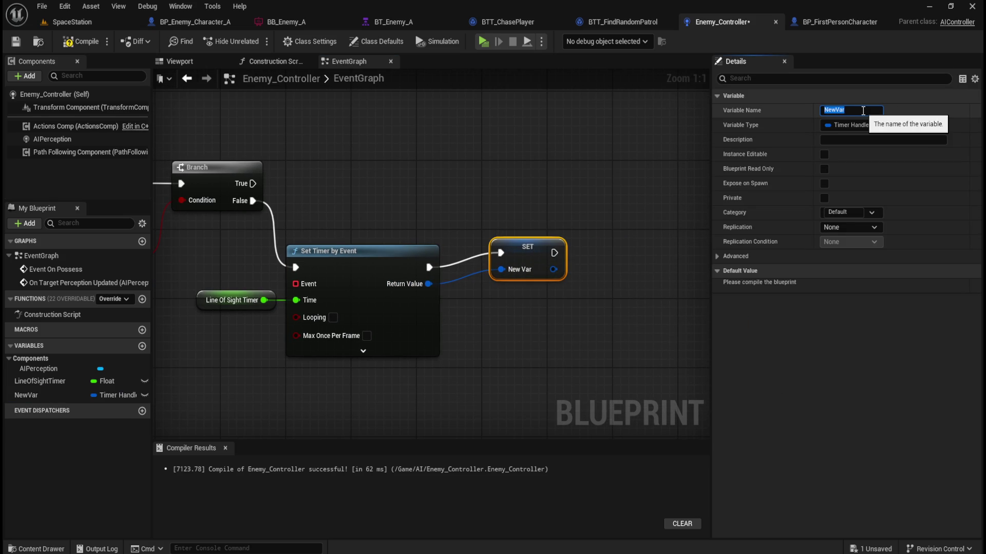
{"action": "type", "text": "Enemy"}
{"action": "type", "text": "Timer"}
{"action": "key", "text": "Return"}
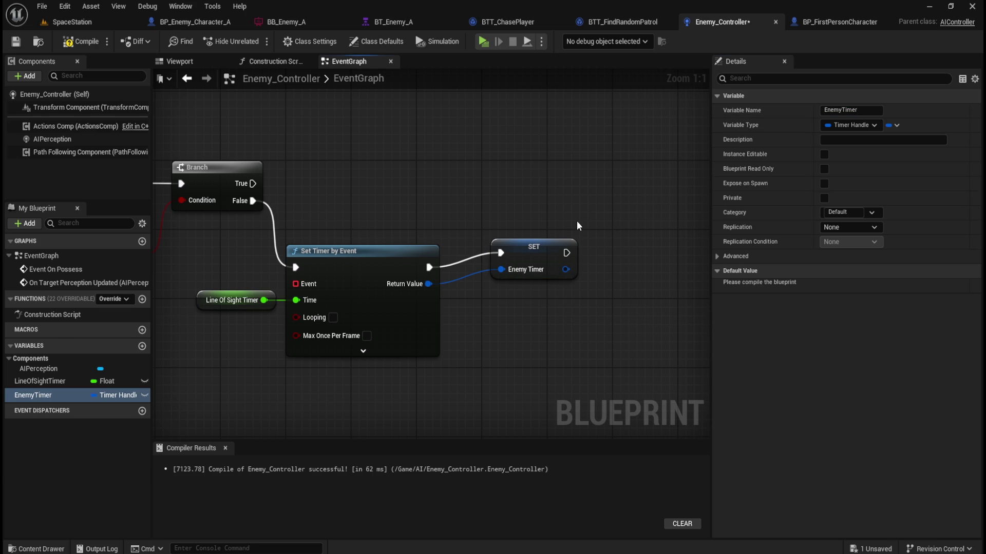
Line the EnemyTimer SET node up with the timer's output
{"action": "left_click_drag", "start_coordinate": [527, 242], "coordinate": [518, 260]}
{"action": "mouse_move", "coordinate": [571, 240]}
{"action": "left_mouse_down"}
{"action": "mouse_move", "coordinate": [235, 327]}
{"action": "mouse_move", "coordinate": [526, 263]}
{"action": "left_mouse_up"}
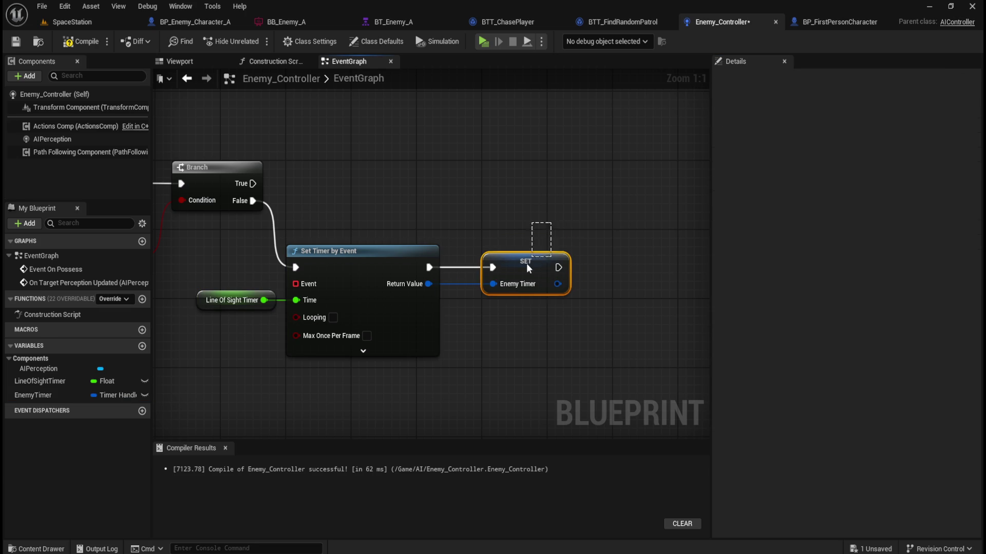
{"action": "left_click", "coordinate": [556, 237]}
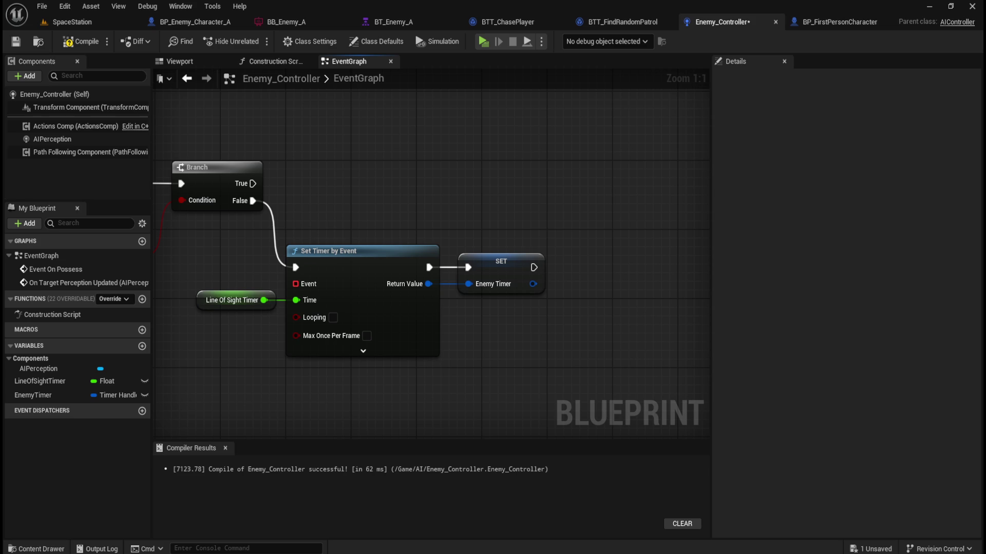
{"action": "right_click", "coordinate": [381, 301]}
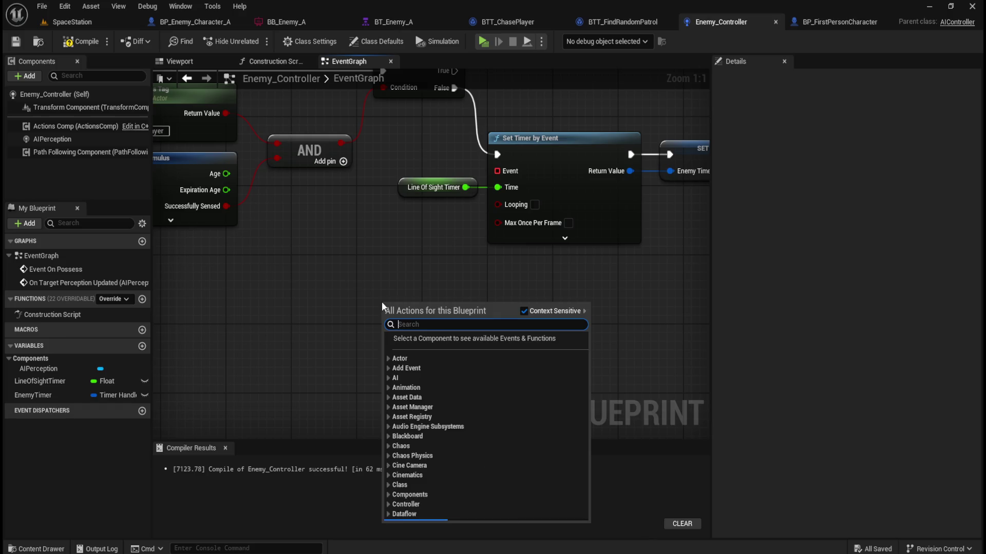
Add a StartEnemyTimer custom event wired to Set Timer by Event's Event input
{"action": "type", "text": "custom event"}
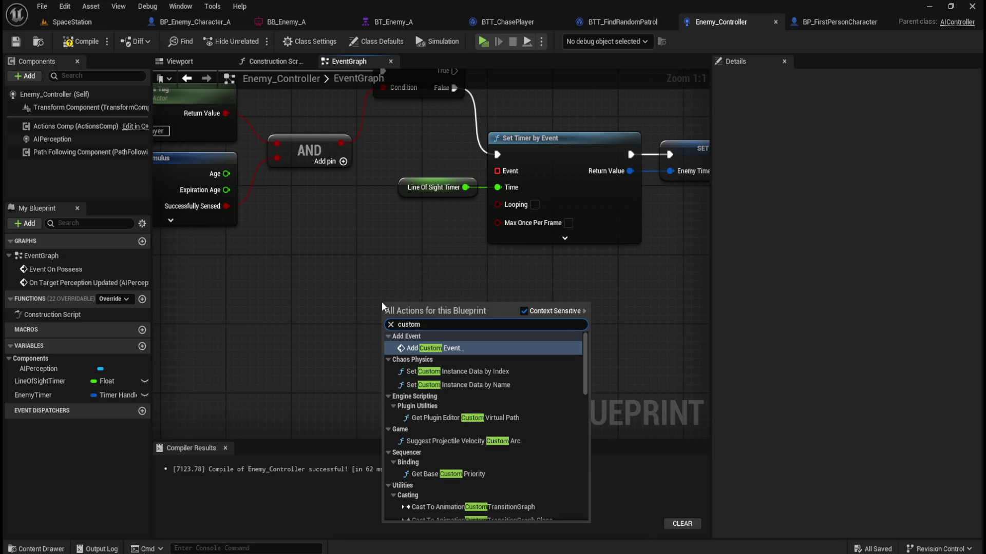
{"action": "key", "text": "Return"}
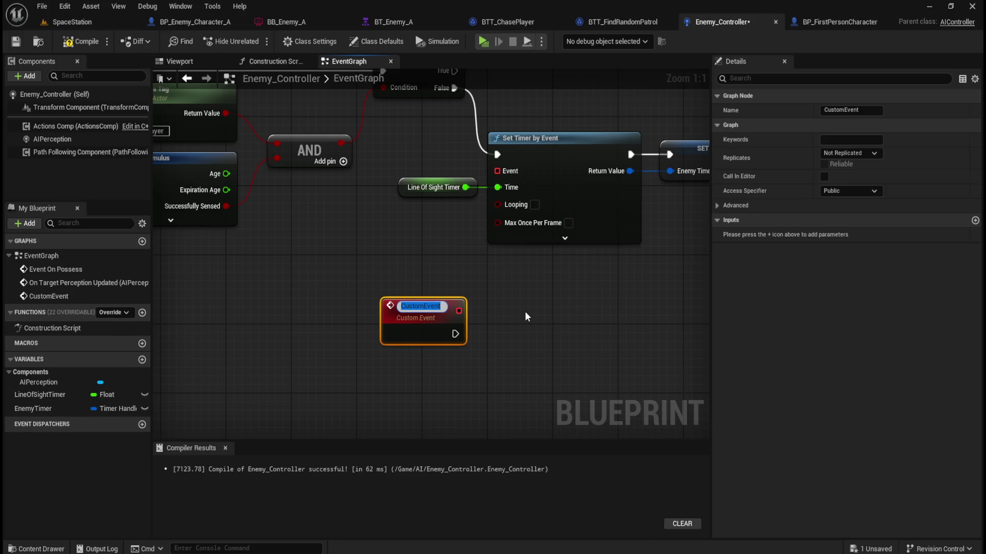
{"action": "type", "text": "StartEnemyTimer"}
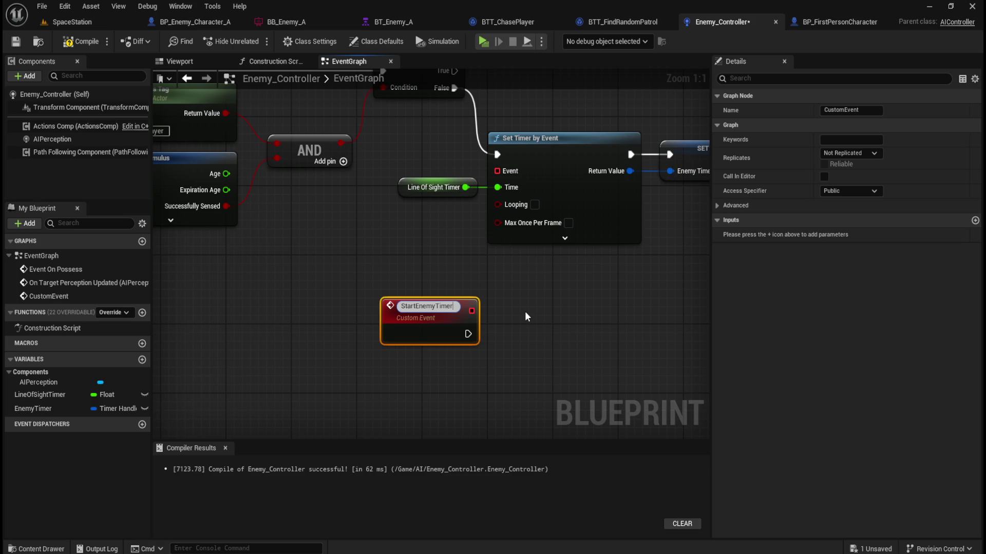
{"action": "key", "text": "Return"}
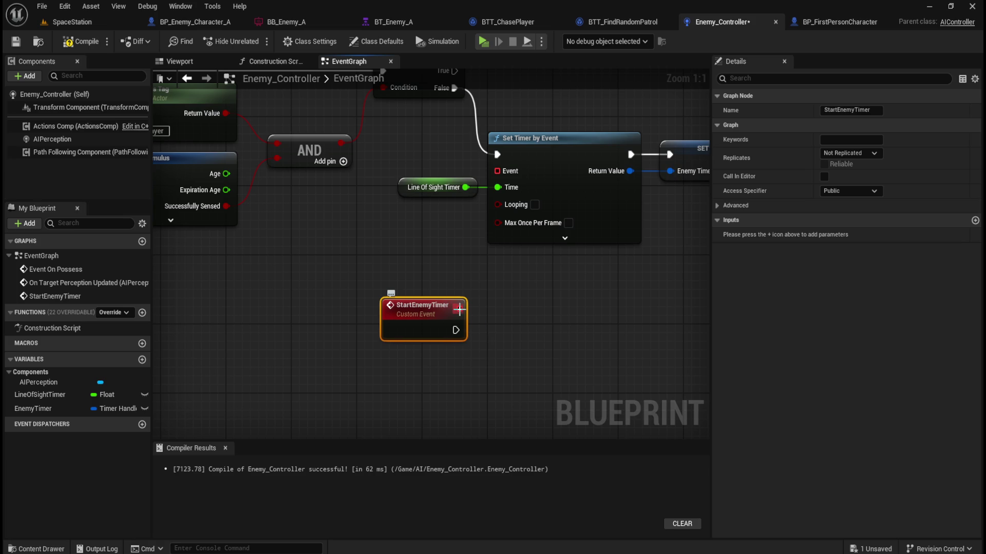
{"action": "mouse_move", "coordinate": [459, 309]}
{"action": "left_mouse_down"}
{"action": "mouse_move", "coordinate": [468, 320]}
{"action": "mouse_move", "coordinate": [470, 232]}
{"action": "mouse_move", "coordinate": [504, 171]}
{"action": "left_mouse_up"}
{"action": "left_click", "coordinate": [421, 284]}
Tidy the StartEnemyTimer and timer node positions and save Enemy_Controller
{"action": "left_click", "coordinate": [427, 307]}
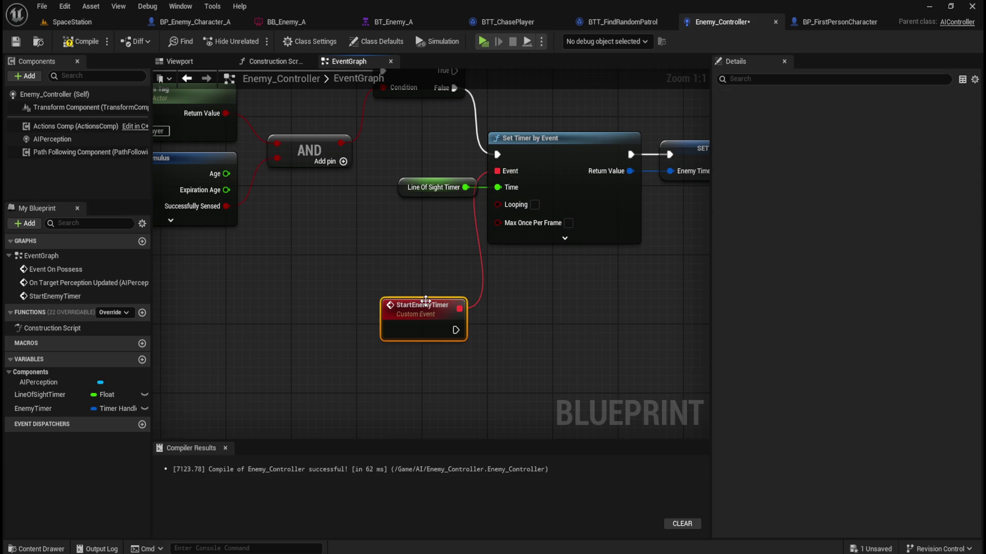
{"action": "left_click_drag", "start_coordinate": [429, 307], "coordinate": [405, 305]}
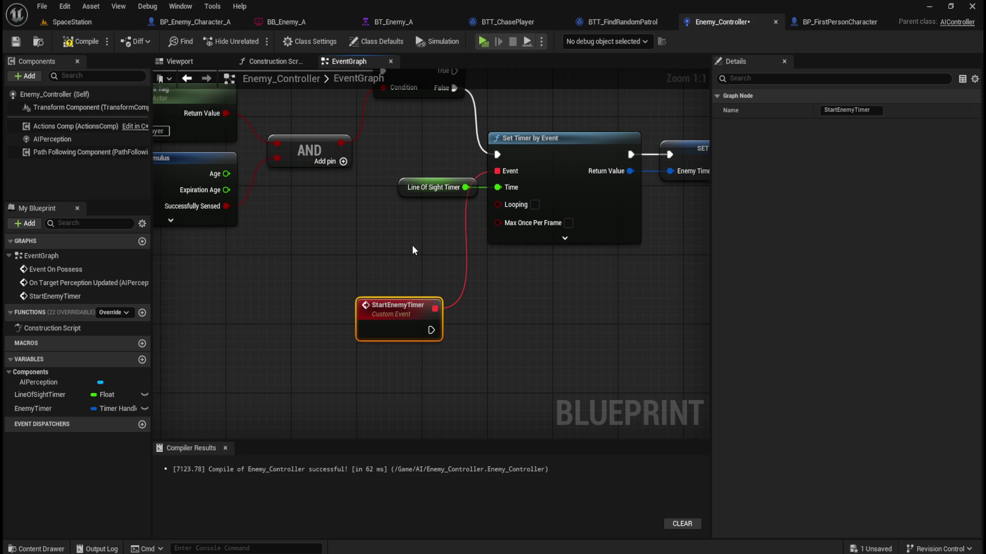
{"action": "left_click", "coordinate": [427, 186]}
{"action": "left_click_drag", "start_coordinate": [434, 189], "coordinate": [430, 189]}
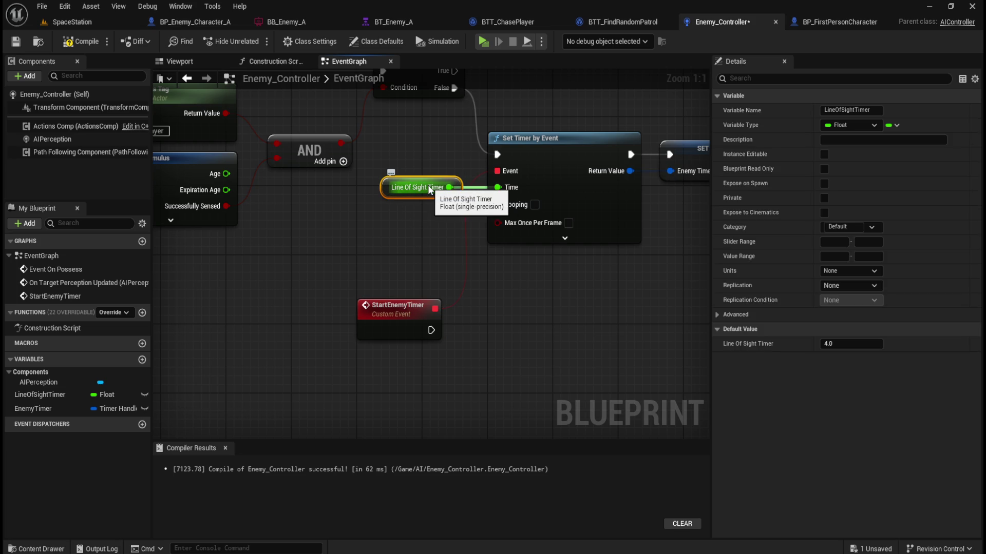
{"action": "left_click", "coordinate": [484, 303]}
{"action": "key", "text": "ctrl+s"}
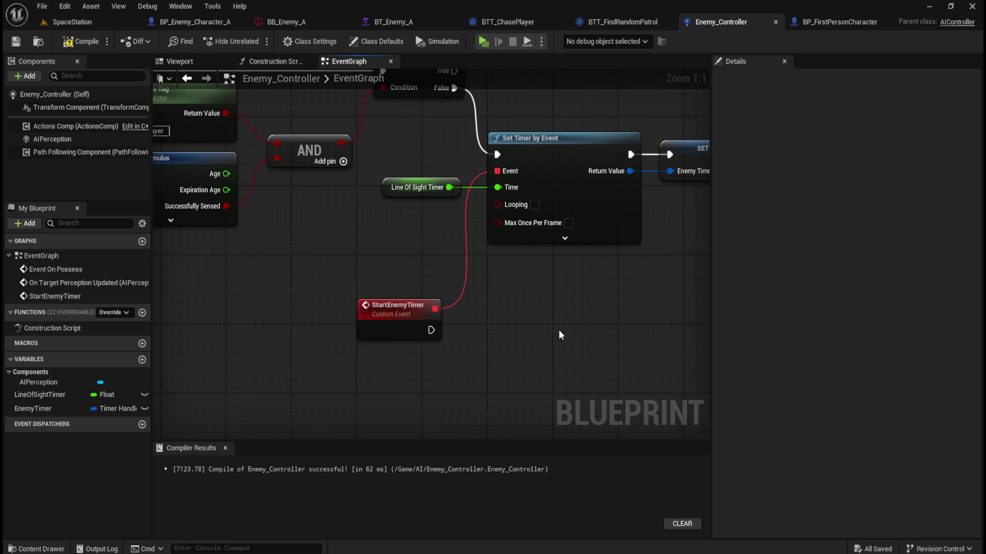
{"action": "left_click_drag", "start_coordinate": [560, 324], "coordinate": [463, 364]}
{"action": "left_click_drag", "start_coordinate": [330, 191], "coordinate": [572, 242]}
{"action": "left_click", "coordinate": [478, 359]}
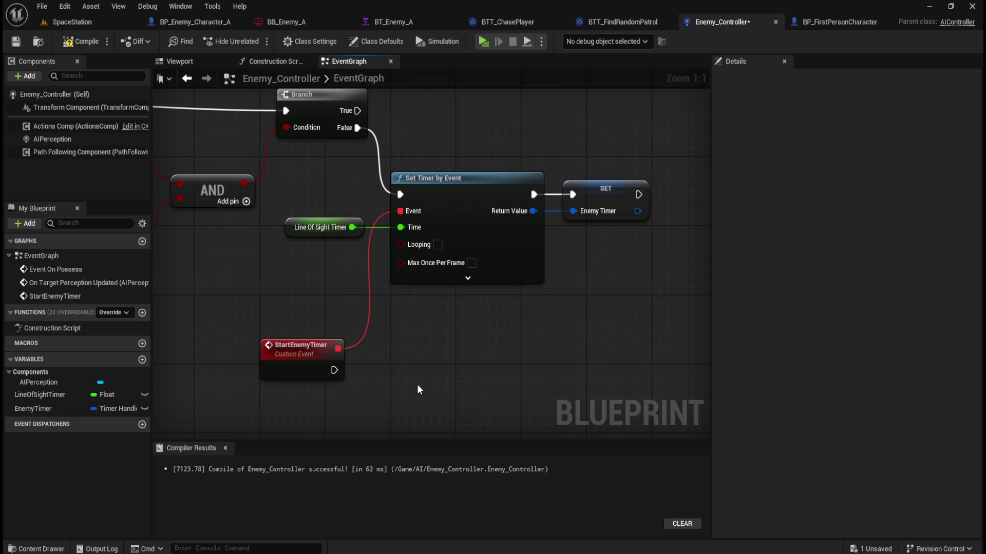
{"action": "key", "text": "ctrl+s"}
{"action": "mouse_move", "coordinate": [482, 365]}
{"action": "left_mouse_down"}
{"action": "mouse_move", "coordinate": [466, 351]}
{"action": "mouse_move", "coordinate": [467, 326]}
{"action": "left_mouse_up"}
{"action": "right_click", "coordinate": [473, 323]}
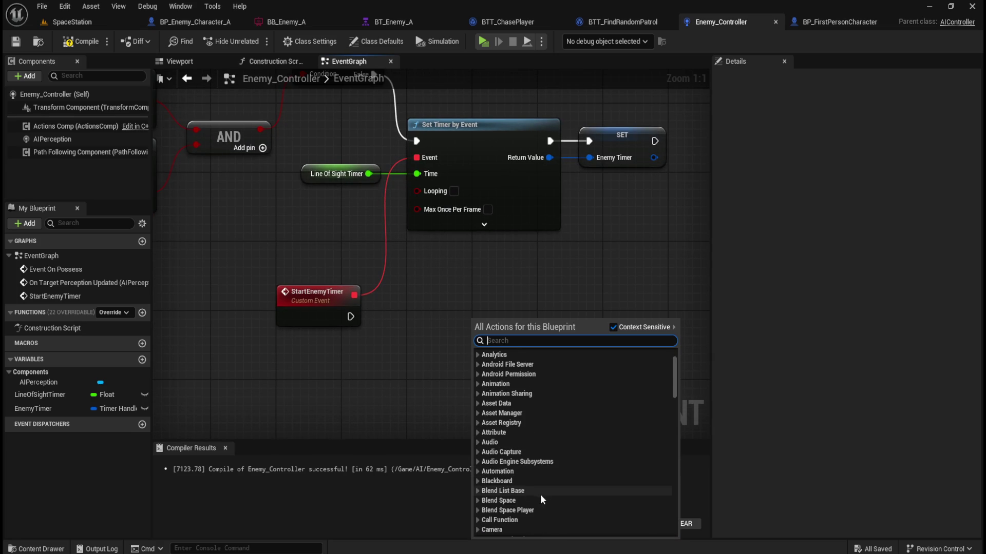
{"action": "mouse_move", "coordinate": [674, 386]}
{"action": "left_mouse_down"}
{"action": "mouse_move", "coordinate": [681, 508]}
{"action": "mouse_move", "coordinate": [664, 529]}
{"action": "left_mouse_up"}
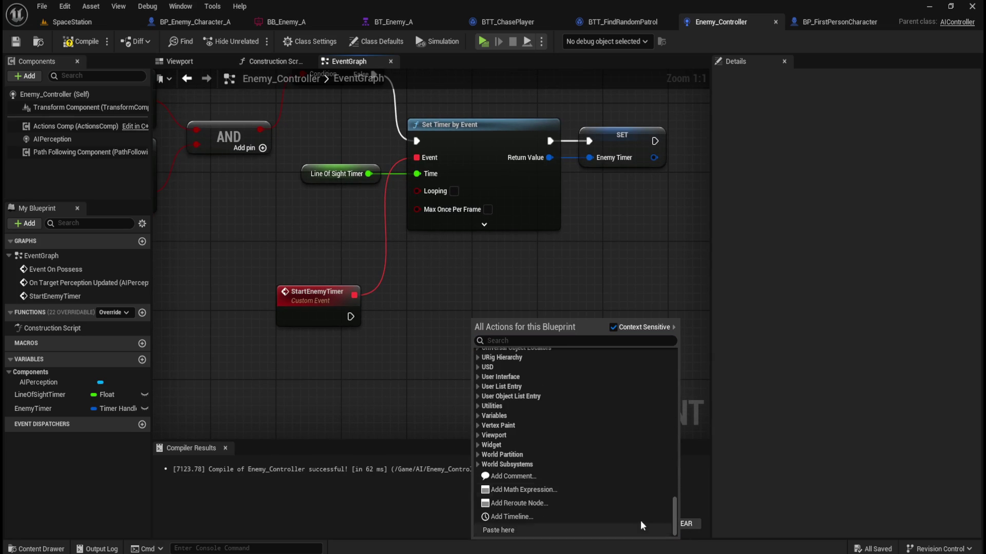
{"action": "left_click", "coordinate": [478, 416]}
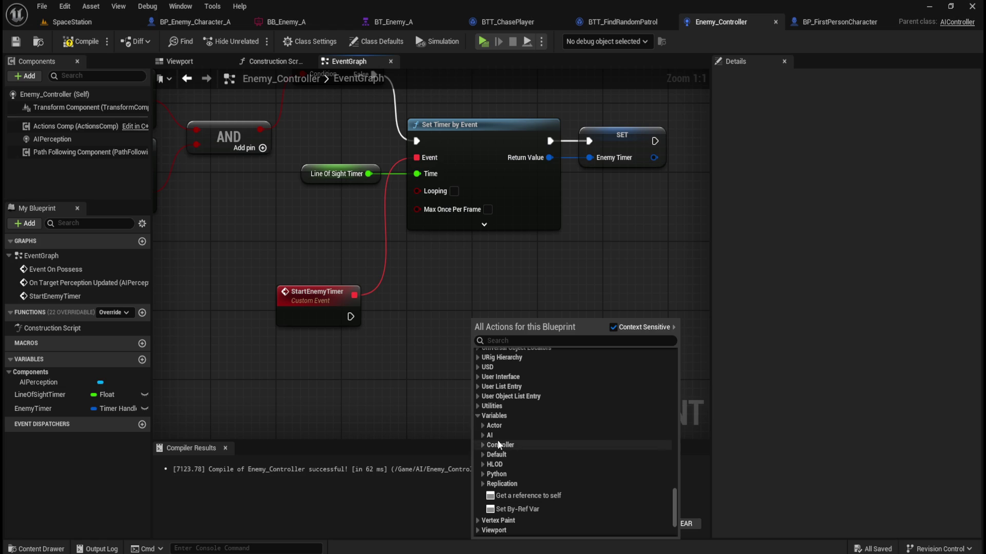
{"action": "left_click", "coordinate": [483, 436]}
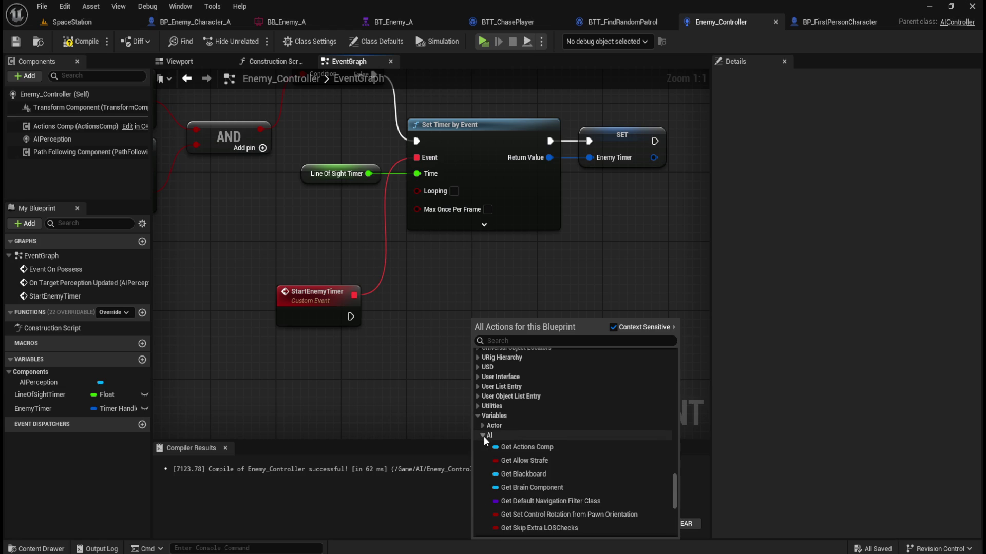
{"action": "left_click", "coordinate": [524, 474]}
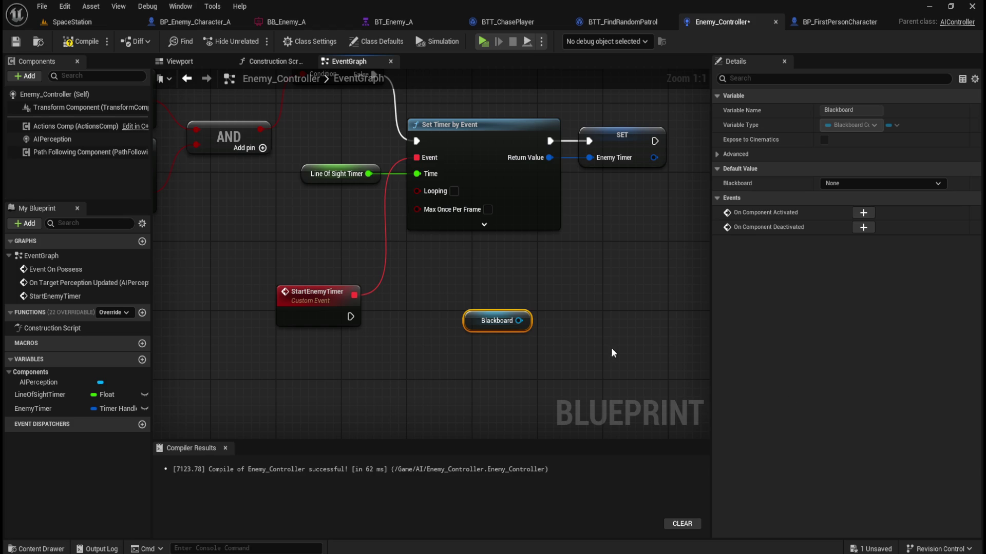
{"action": "left_click", "coordinate": [418, 324]}
{"action": "right_click", "coordinate": [418, 334]}
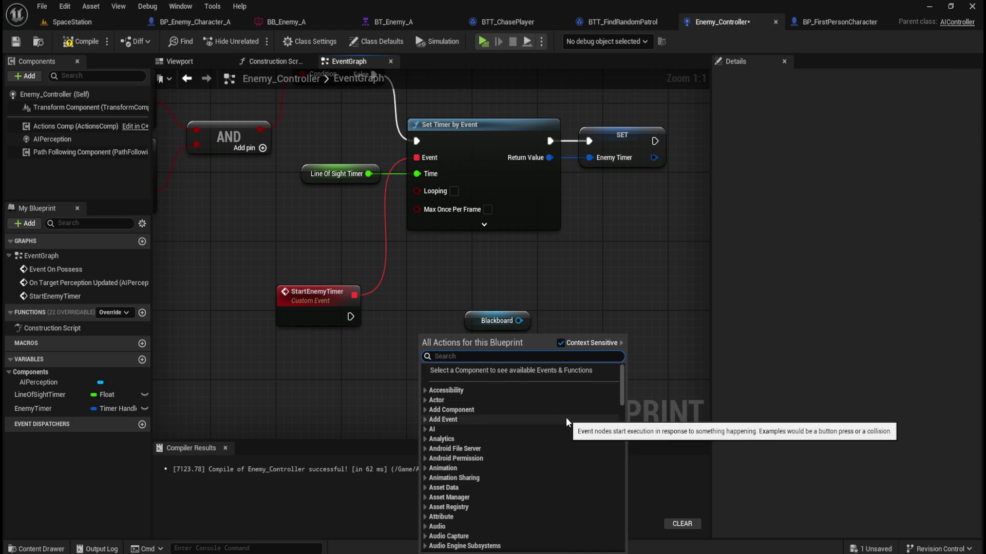
{"action": "type", "text": "get blackboard"}
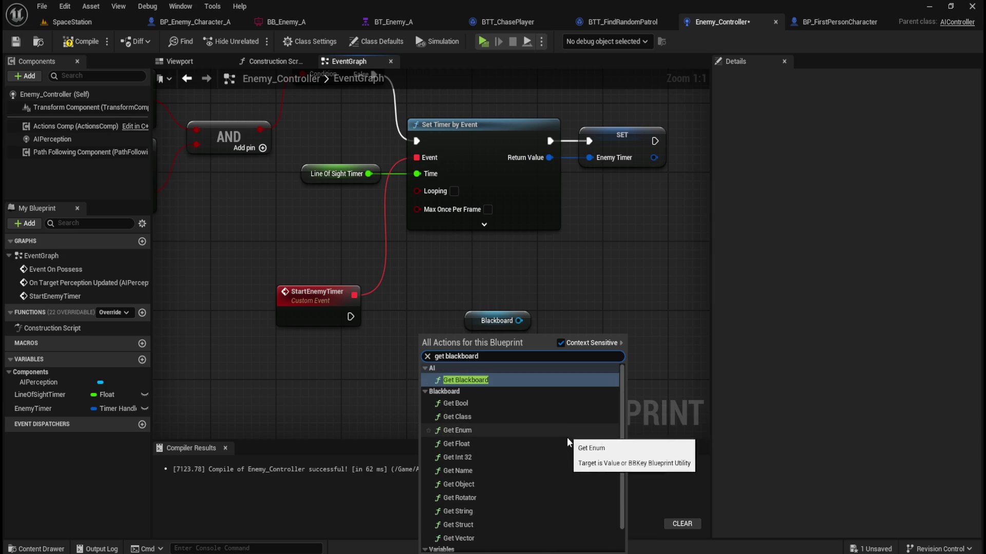
{"action": "scroll", "coordinate": [546, 431], "scroll_direction": "down", "scroll_amount": 1}
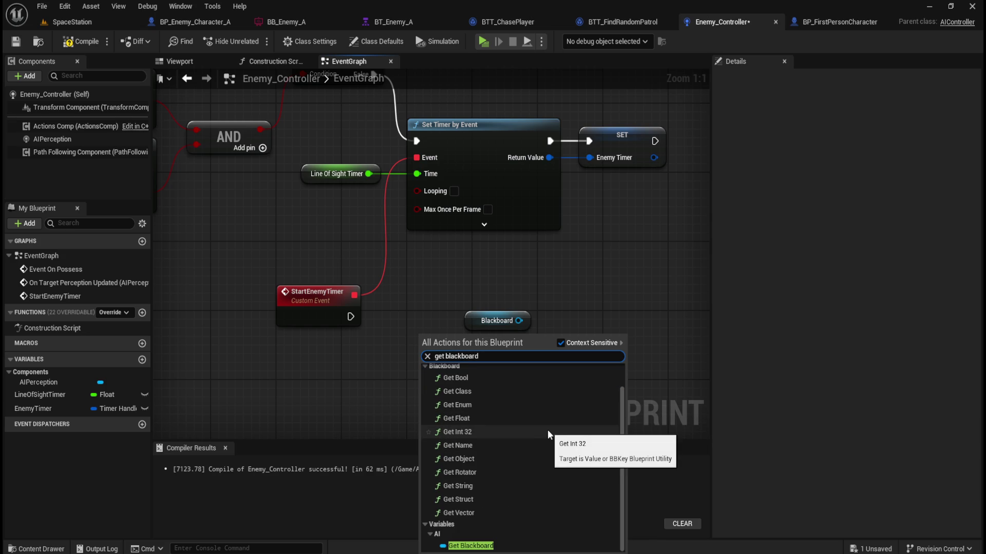
{"action": "scroll", "coordinate": [508, 534], "scroll_direction": "up", "scroll_amount": 1}
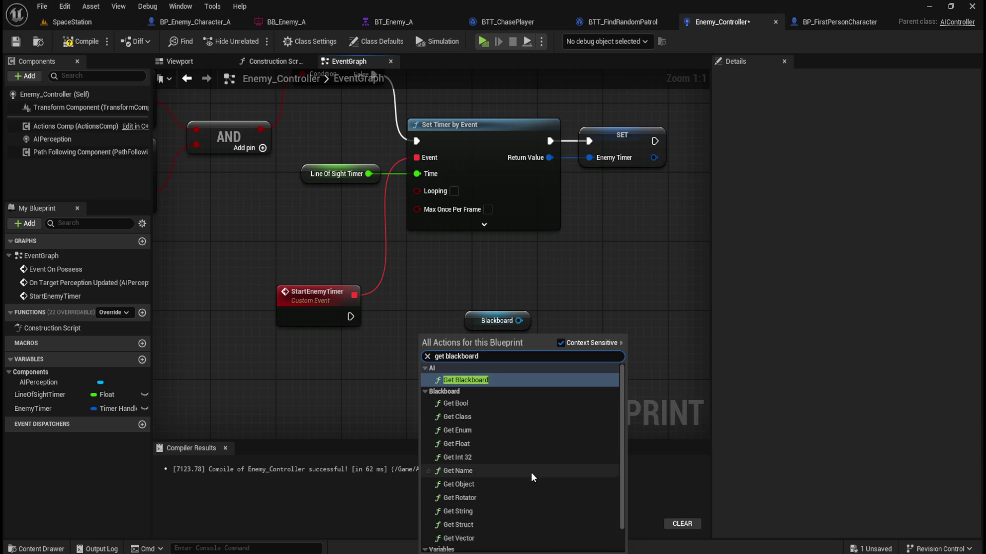
{"action": "scroll", "coordinate": [530, 472], "scroll_direction": "down", "scroll_amount": 1}
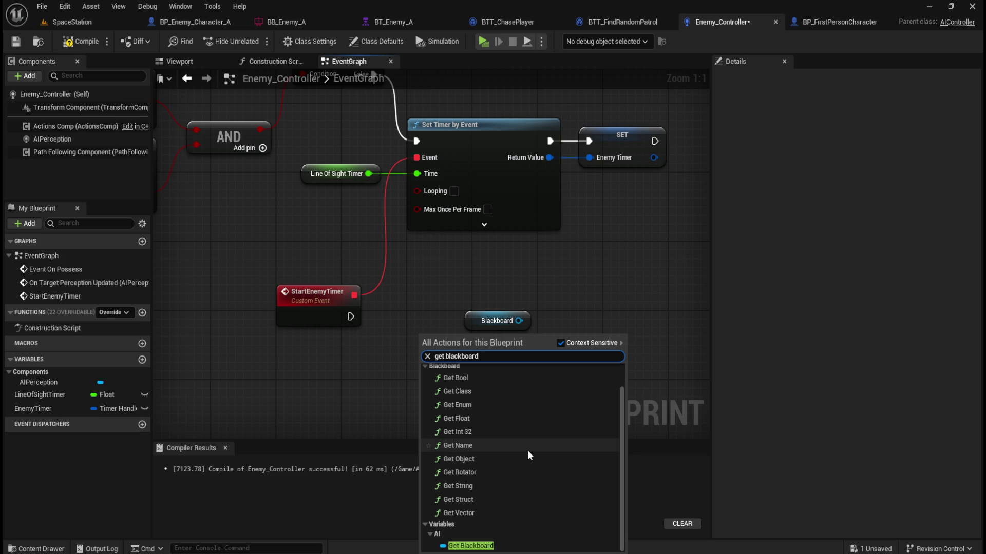
{"action": "left_click", "coordinate": [352, 383]}
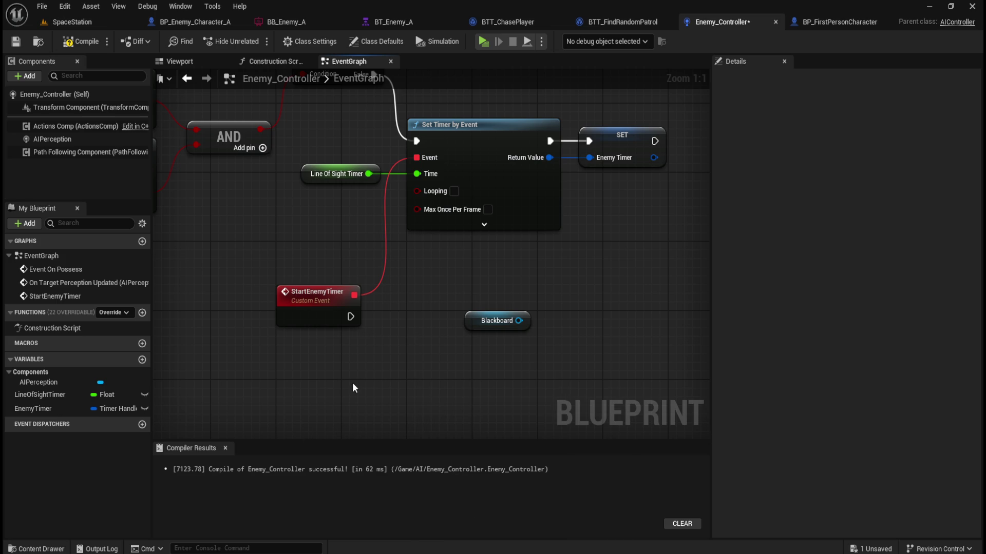
{"action": "left_click", "coordinate": [478, 322]}
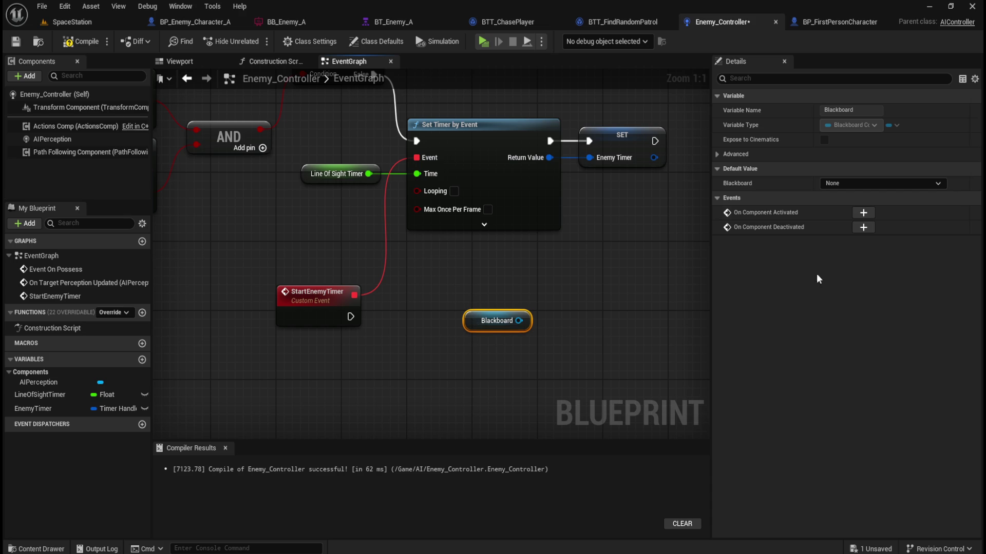
{"action": "left_click", "coordinate": [896, 180]}
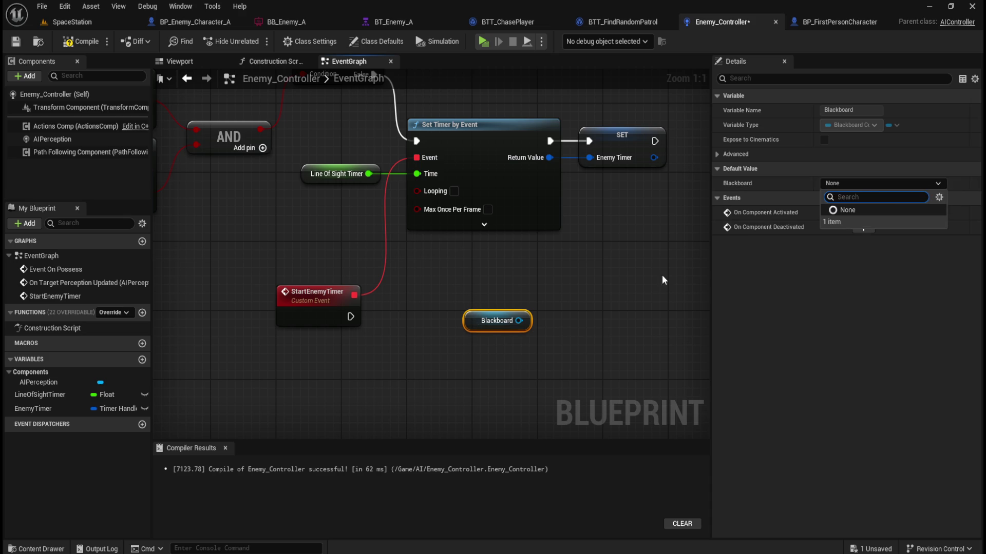
{"action": "left_click", "coordinate": [585, 290]}
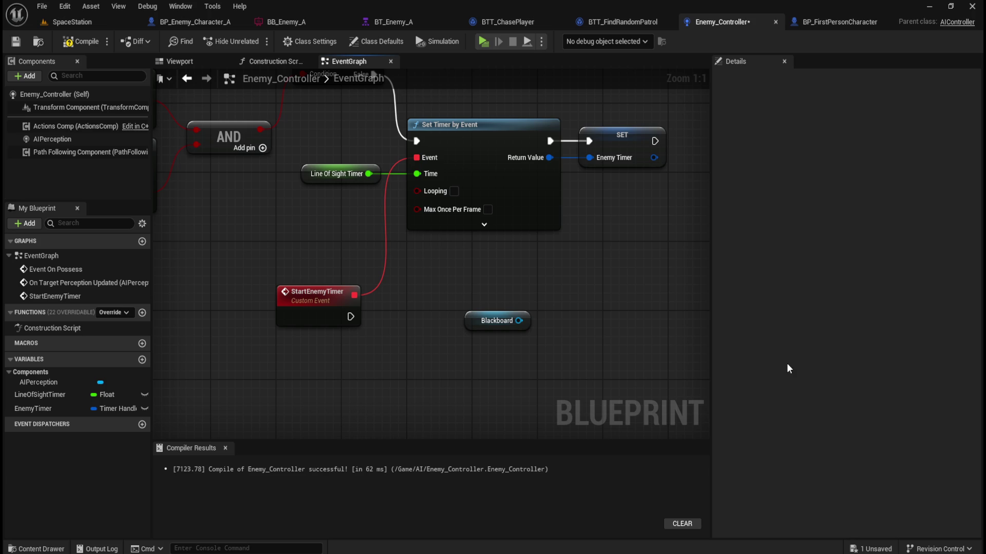
{"action": "right_click", "coordinate": [425, 369]}
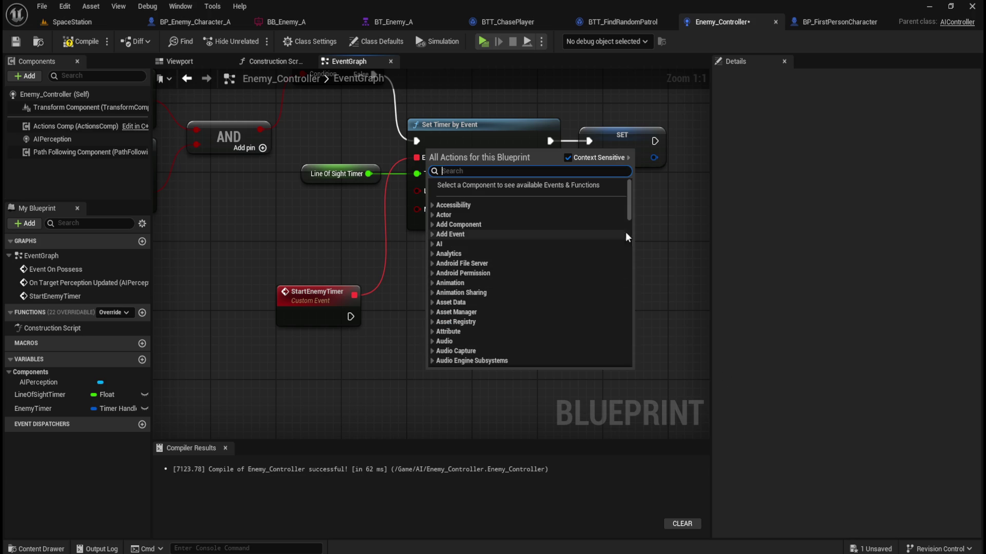
{"action": "left_click_drag", "start_coordinate": [629, 215], "coordinate": [619, 397]}
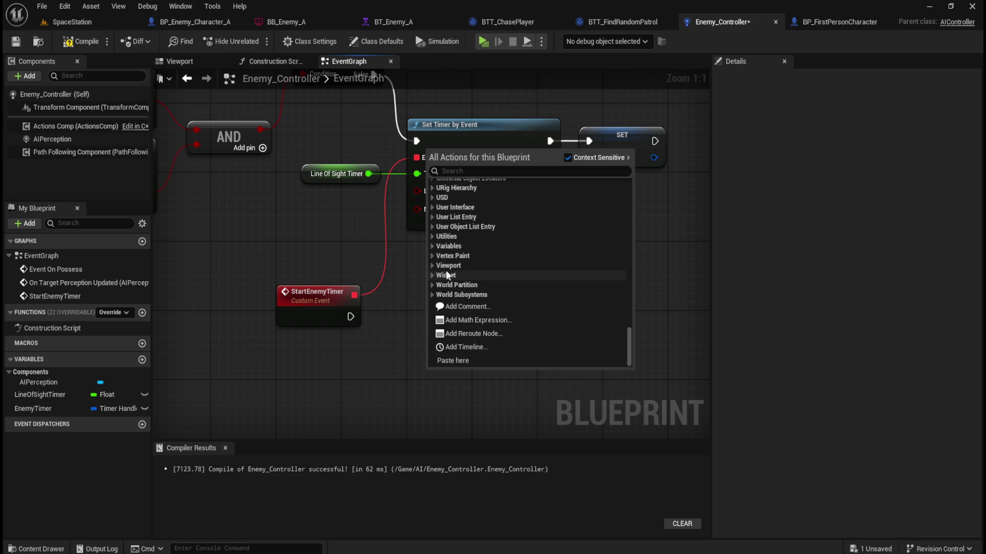
{"action": "left_click", "coordinate": [433, 247]}
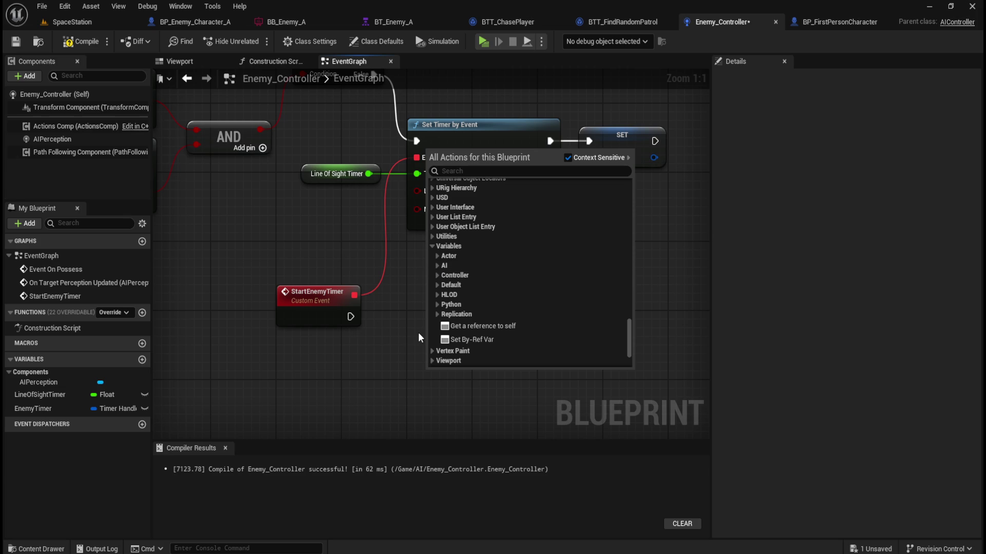
{"action": "left_click", "coordinate": [403, 346]}
{"action": "right_click", "coordinate": [403, 346]}
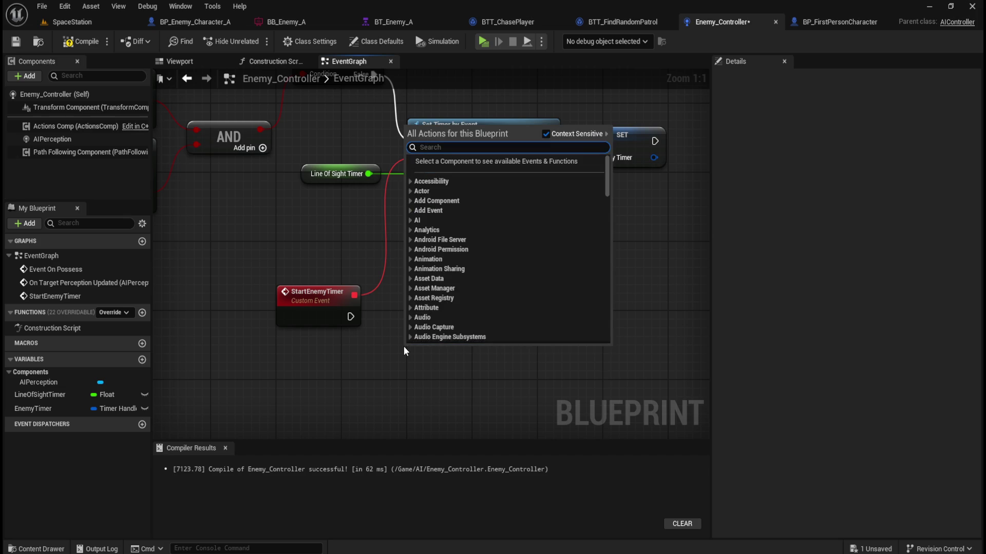
{"action": "type", "text": "blackboard"}
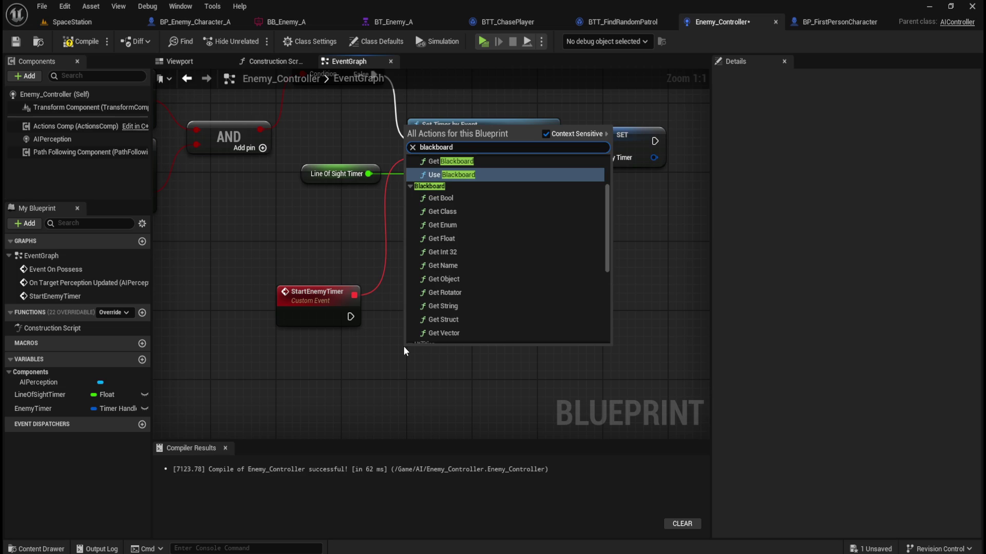
{"action": "scroll", "coordinate": [475, 301], "scroll_direction": "down", "scroll_amount": 5}
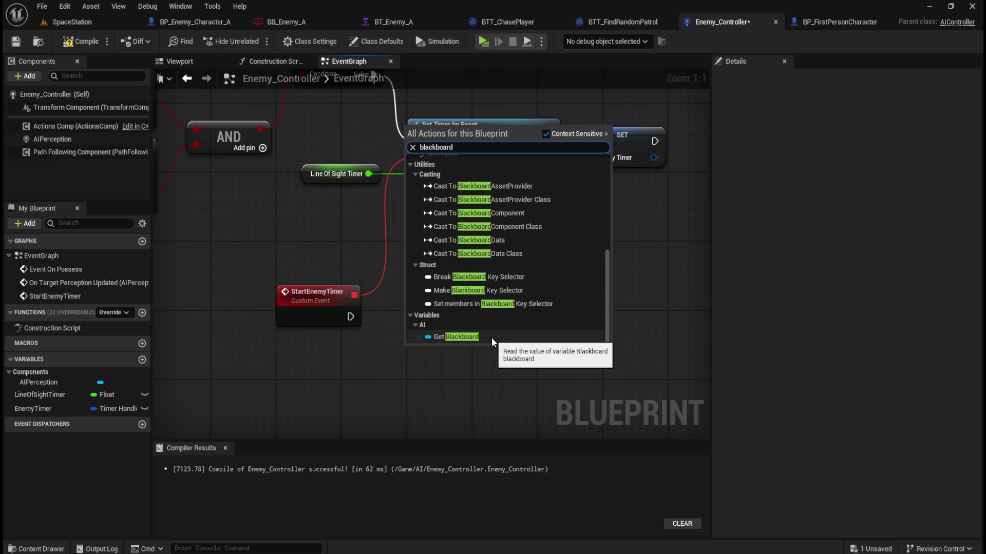
{"action": "scroll", "coordinate": [562, 325], "scroll_direction": "up", "scroll_amount": 2}
{"action": "scroll", "coordinate": [563, 326], "scroll_direction": "down", "scroll_amount": 2}
{"action": "scroll", "coordinate": [563, 325], "scroll_direction": "up", "scroll_amount": 2}
{"action": "scroll", "coordinate": [563, 325], "scroll_direction": "up", "scroll_amount": 5}
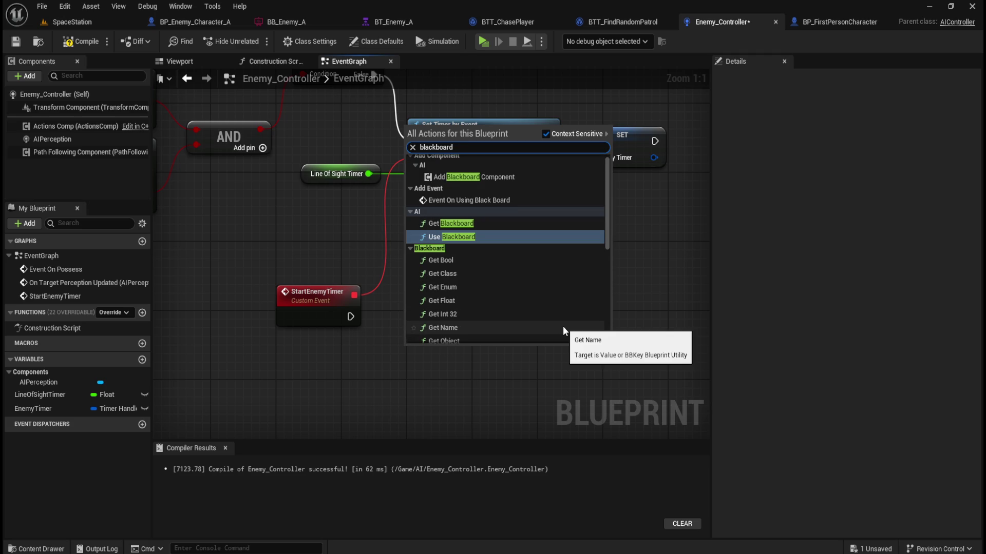
{"action": "scroll", "coordinate": [562, 326], "scroll_direction": "up", "scroll_amount": 1}
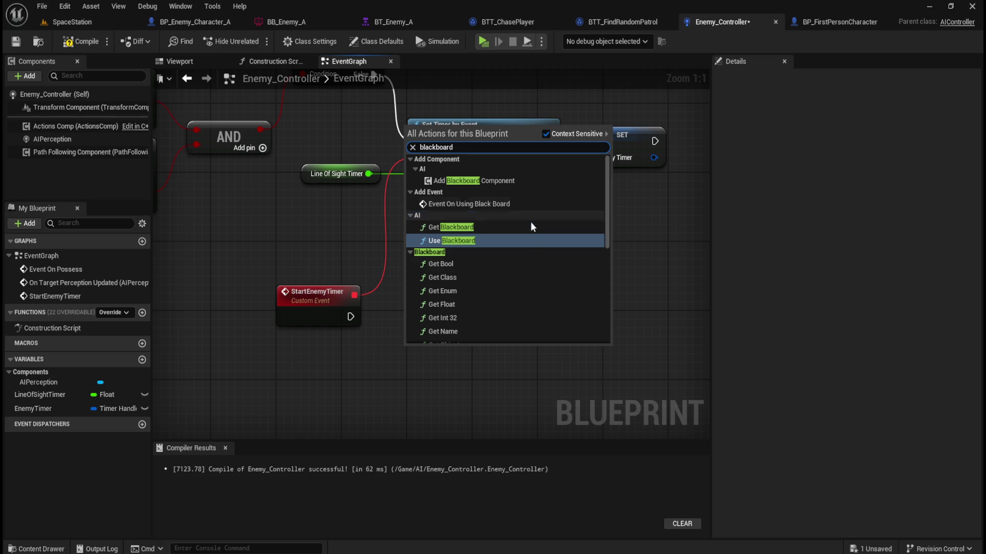
{"action": "scroll", "coordinate": [532, 272], "scroll_direction": "down", "scroll_amount": 5}
{"action": "scroll", "coordinate": [539, 259], "scroll_direction": "up", "scroll_amount": 4}
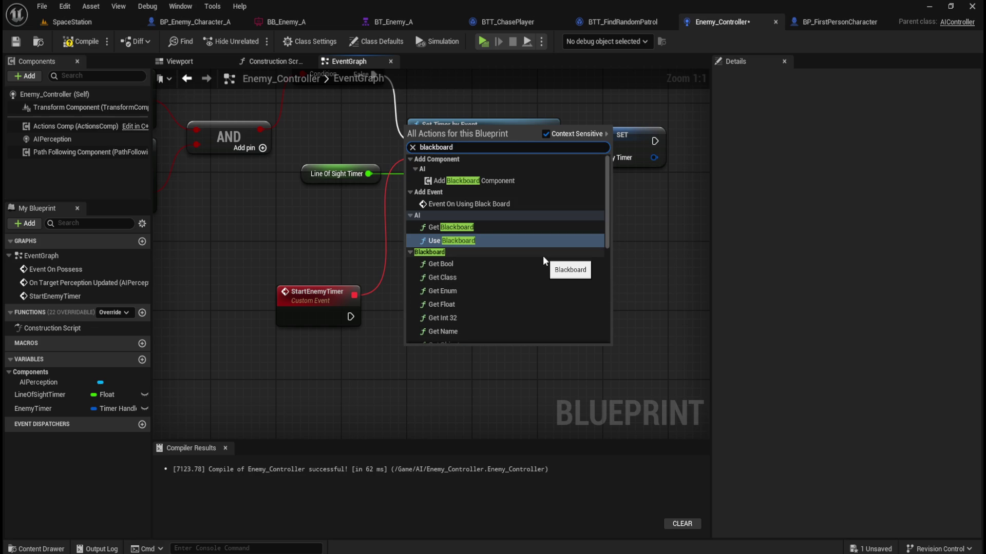
{"action": "left_click", "coordinate": [489, 228]}
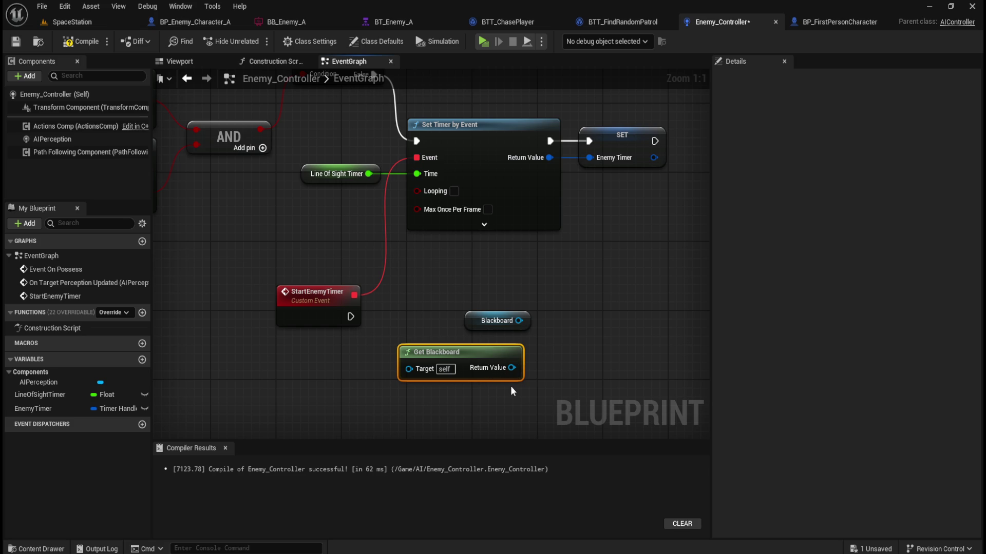
{"action": "key", "text": "Delete"}
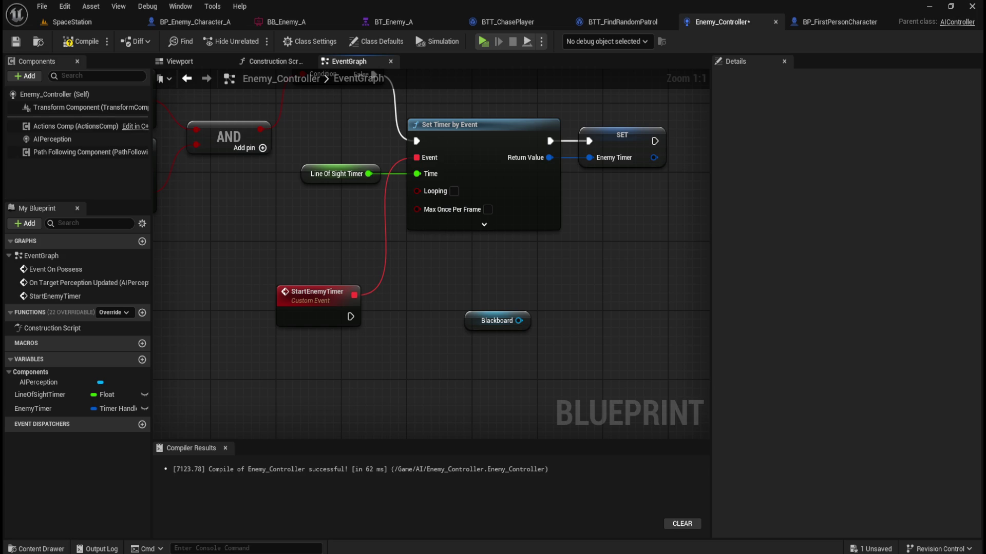
{"action": "left_click", "coordinate": [477, 320]}
{"action": "mouse_move", "coordinate": [477, 320]}
{"action": "left_mouse_down"}
{"action": "mouse_move", "coordinate": [393, 372]}
{"action": "mouse_move", "coordinate": [378, 364]}
{"action": "mouse_move", "coordinate": [352, 373]}
{"action": "left_mouse_up"}
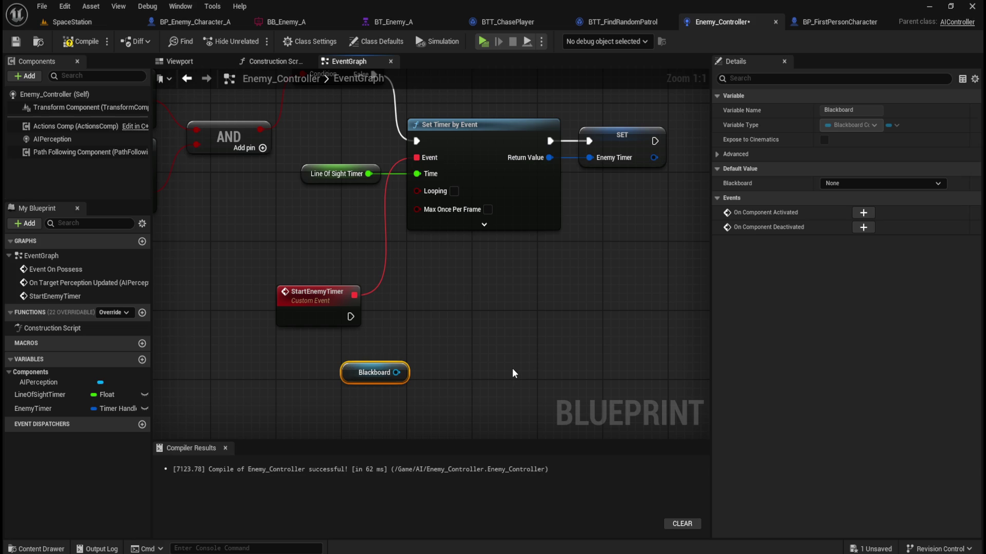
Add a Set Value as Bool node on the Blackboard output, run after StartEnemyTimer
{"action": "left_click", "coordinate": [471, 388]}
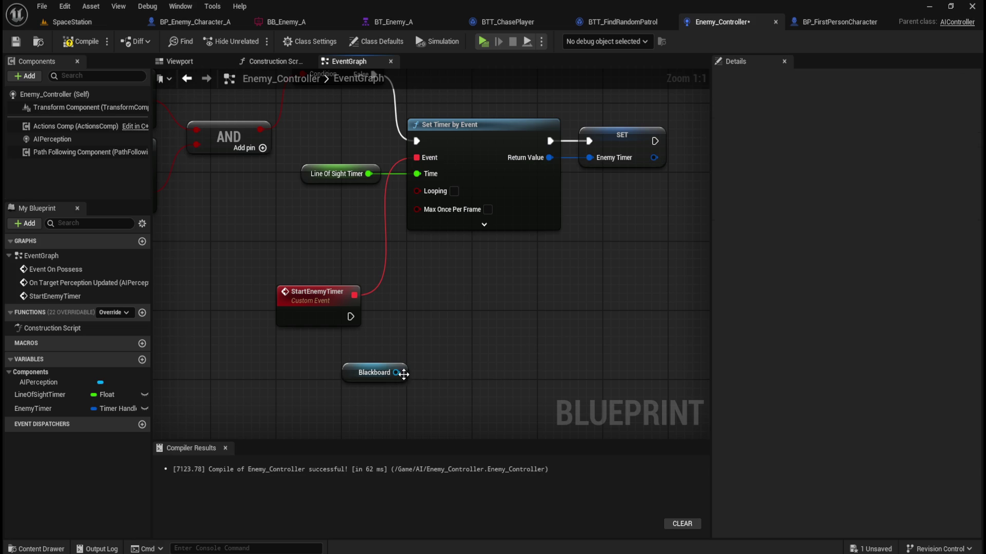
{"action": "left_click_drag", "start_coordinate": [403, 374], "coordinate": [433, 353]}
{"action": "type", "text": "set value as "}
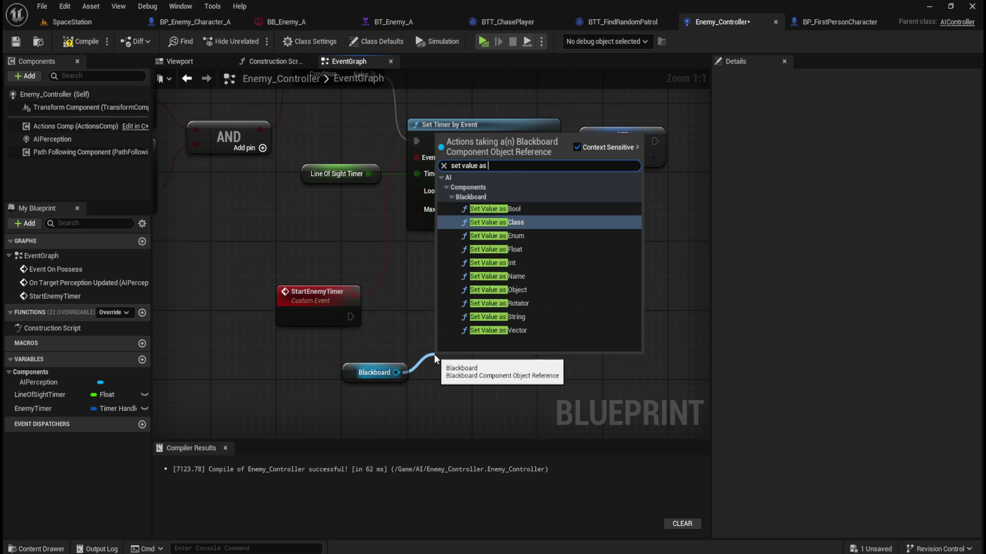
{"action": "type", "text": "bool"}
{"action": "key", "text": "Return"}
{"action": "left_click_drag", "start_coordinate": [497, 357], "coordinate": [499, 279]}
{"action": "left_click_drag", "start_coordinate": [497, 291], "coordinate": [498, 297]}
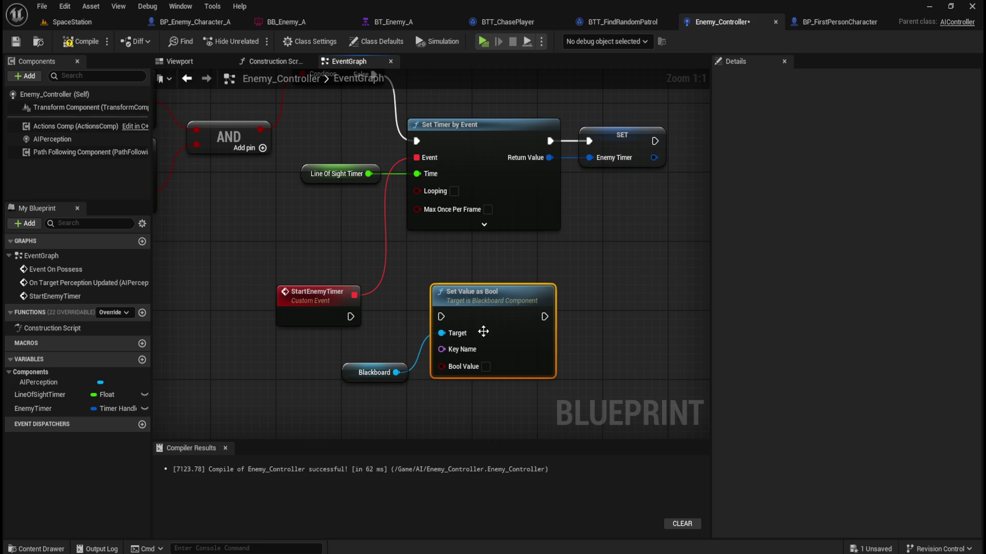
{"action": "left_click_drag", "start_coordinate": [350, 316], "coordinate": [442, 316]}
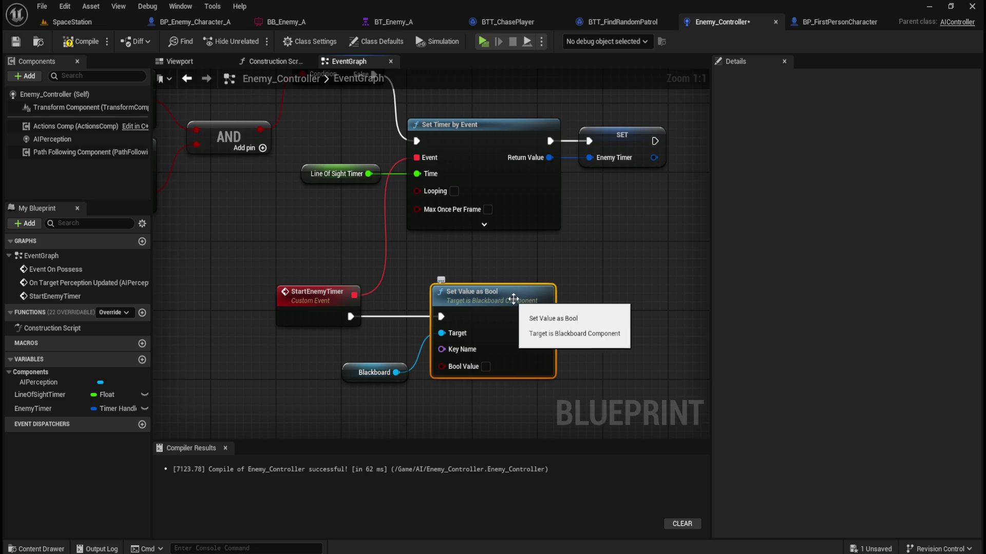
Add a Set Value as Object node from Blackboard and chain it after Set Value as Bool
{"action": "left_click", "coordinate": [351, 372]}
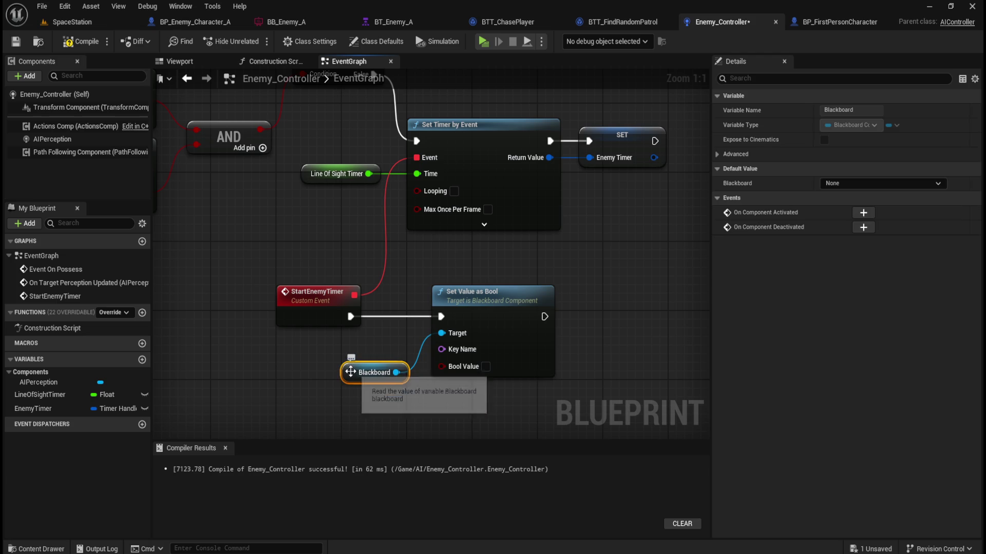
{"action": "left_click", "coordinate": [850, 184]}
{"action": "left_click", "coordinate": [562, 251]}
{"action": "left_click", "coordinate": [548, 267]}
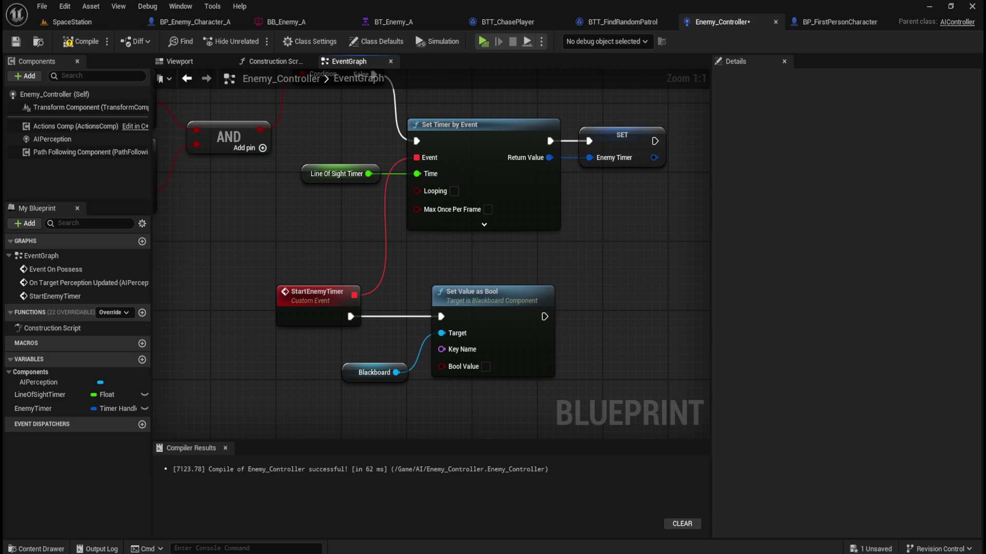
{"action": "left_click_drag", "start_coordinate": [395, 372], "coordinate": [603, 340]}
{"action": "type", "text": "set value"}
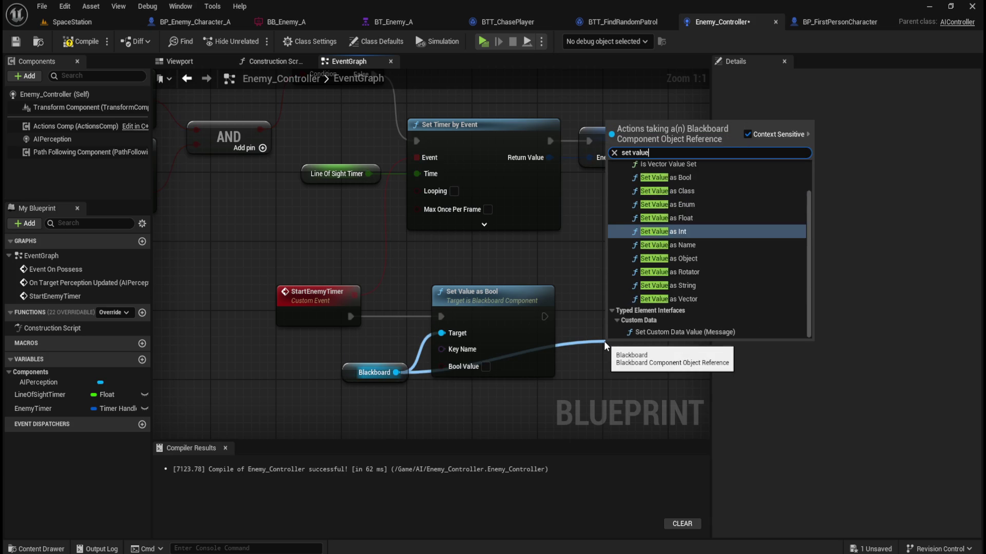
{"action": "type", "text": " as ob"}
{"action": "key", "text": "Return"}
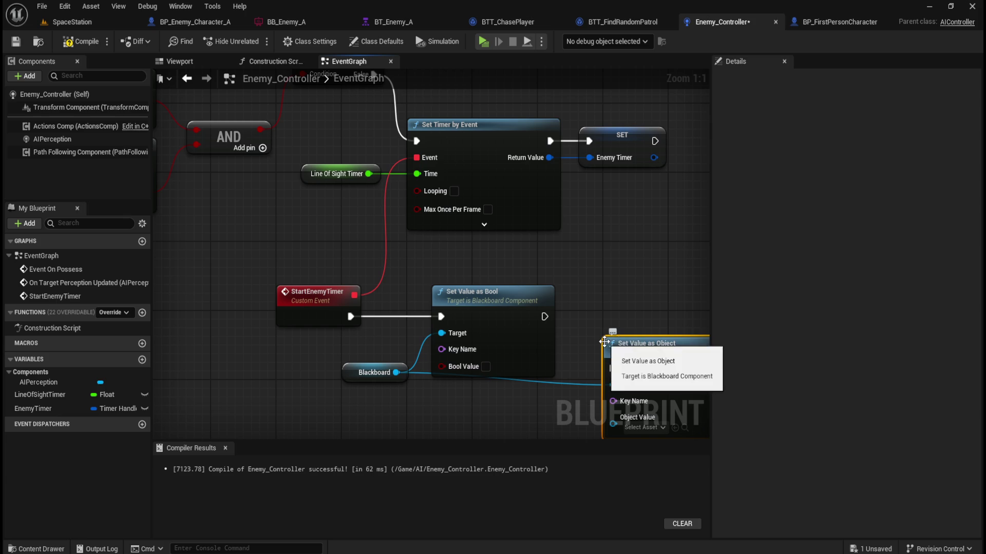
{"action": "left_click_drag", "start_coordinate": [641, 347], "coordinate": [627, 296]}
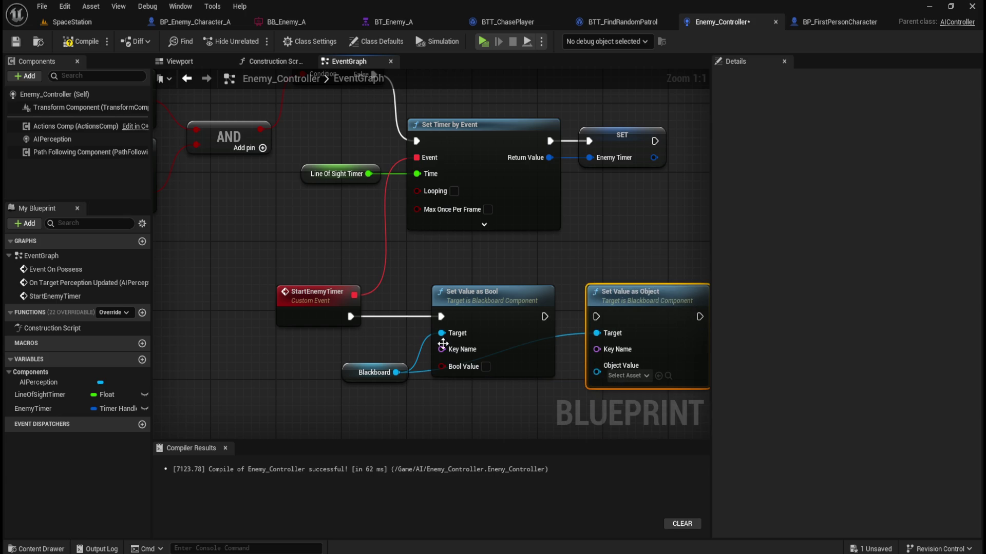
{"action": "left_click", "coordinate": [371, 379]}
{"action": "left_click_drag", "start_coordinate": [351, 372], "coordinate": [351, 408]}
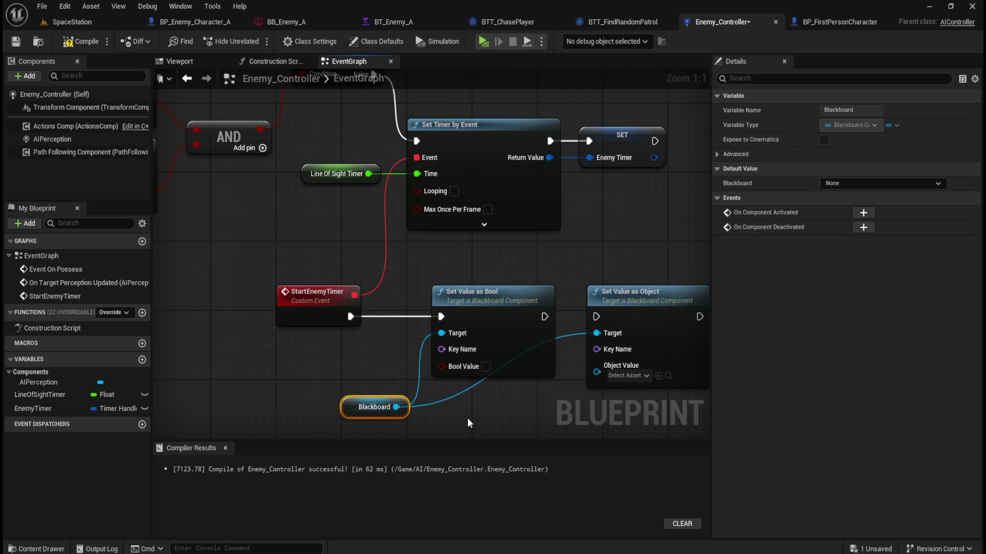
{"action": "left_click_drag", "start_coordinate": [544, 317], "coordinate": [596, 316]}
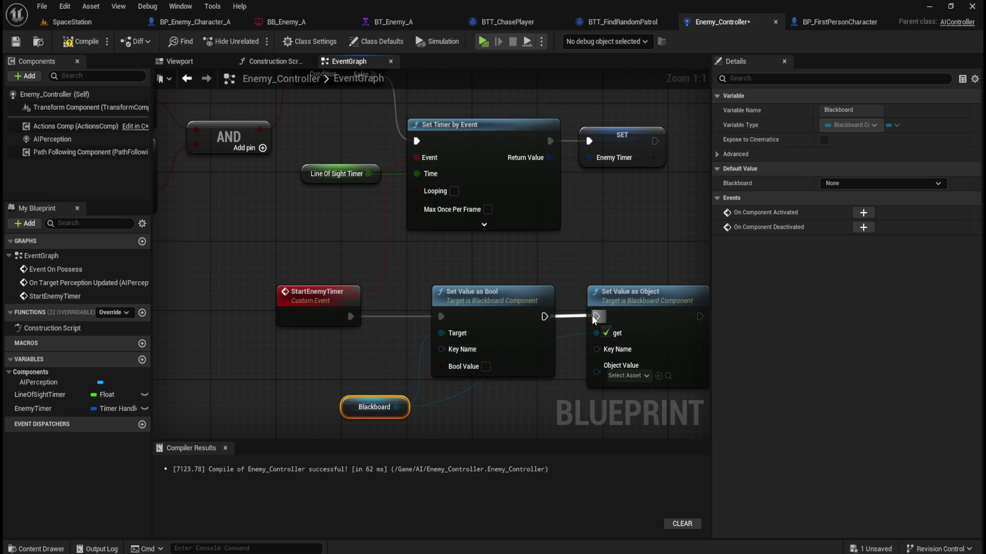
Route the Blackboard wire through a reroute point below the Set Value nodes and tidy the layout
{"action": "double_click", "coordinate": [573, 339]}
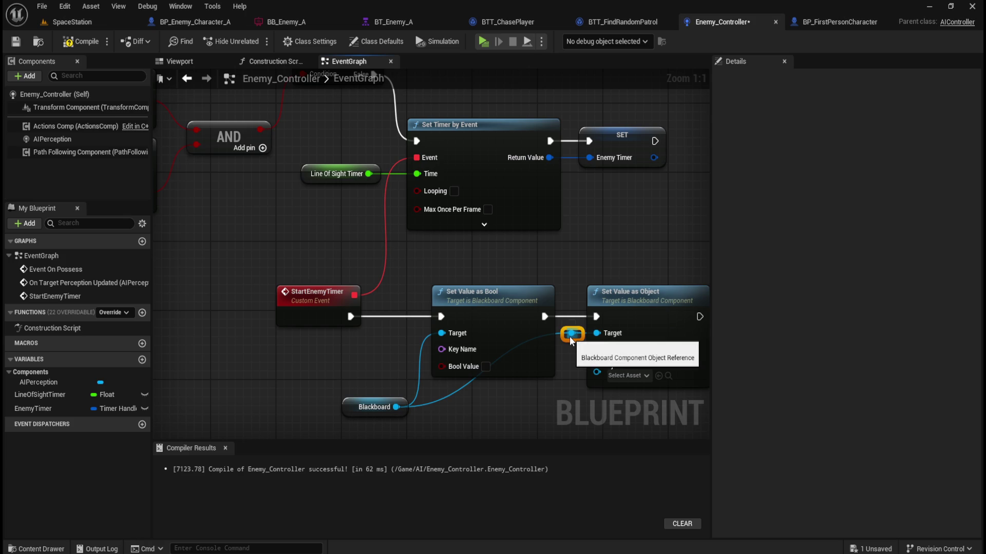
{"action": "left_click_drag", "start_coordinate": [570, 340], "coordinate": [571, 410]}
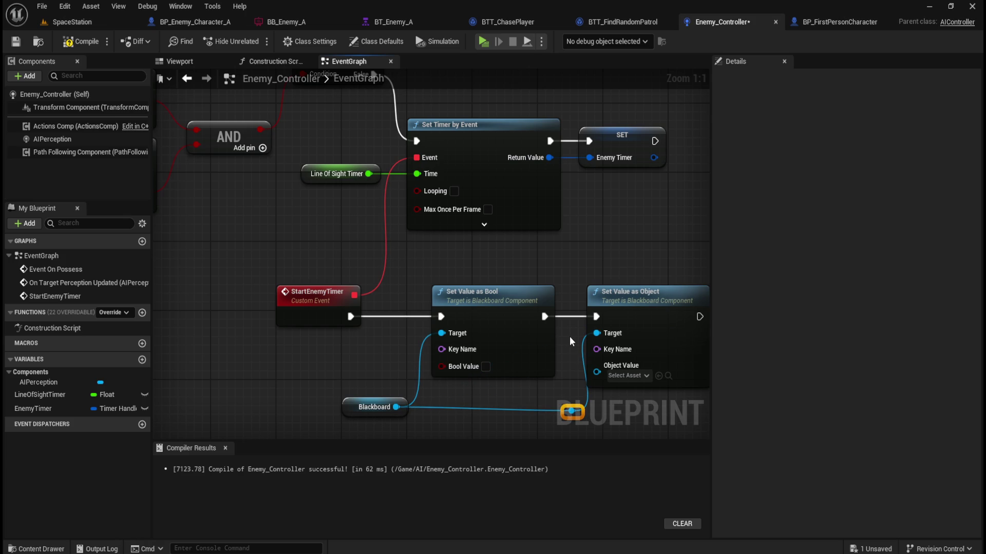
{"action": "left_click_drag", "start_coordinate": [327, 393], "coordinate": [586, 419]}
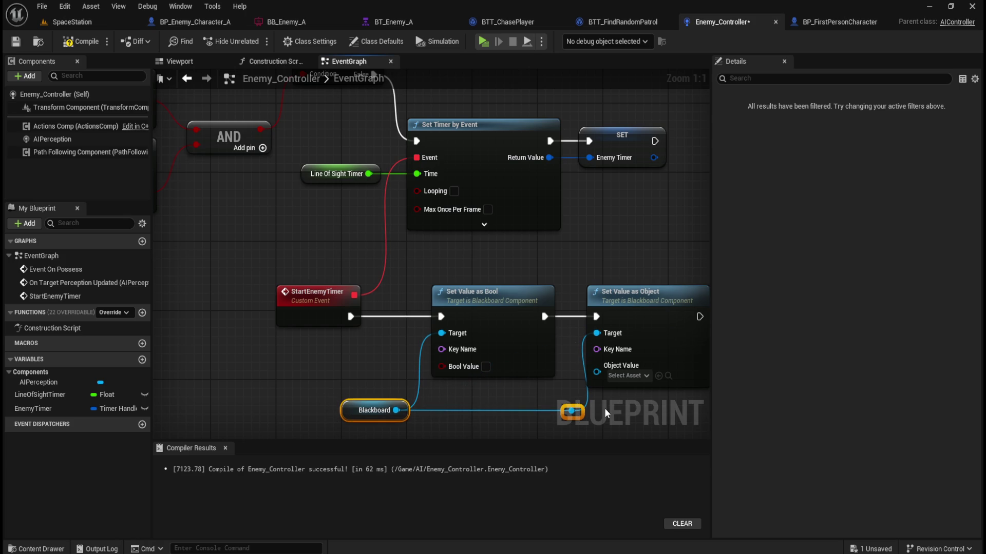
{"action": "key", "text": "Left"}
{"action": "key", "text": "Left"}
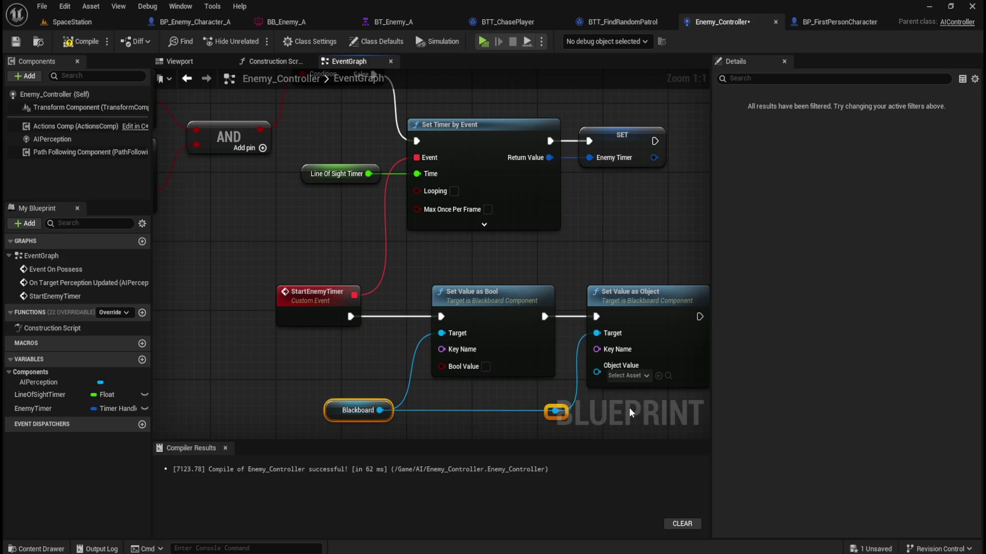
{"action": "left_click_drag", "start_coordinate": [329, 373], "coordinate": [355, 409]}
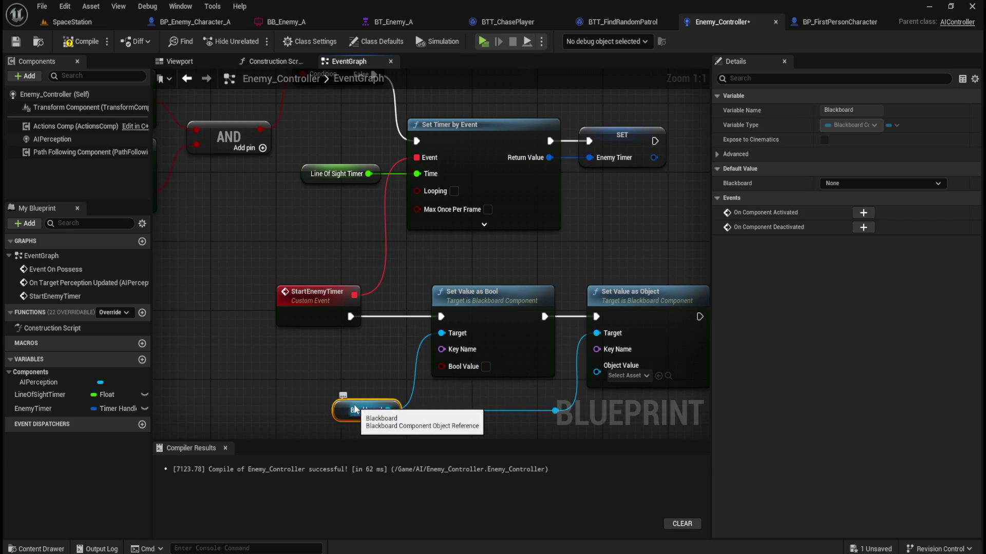
{"action": "key", "text": "Right"}
{"action": "key", "text": "Right"}
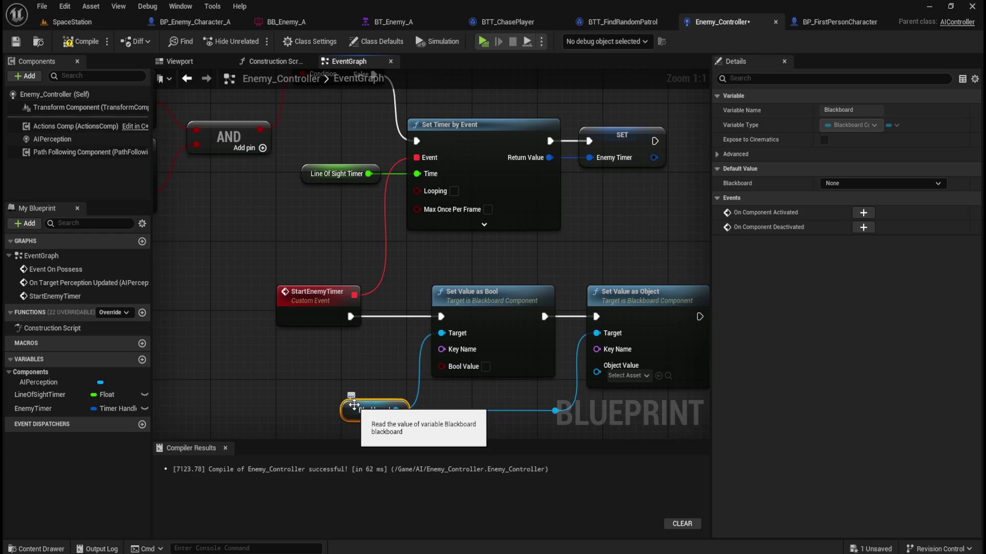
{"action": "left_click", "coordinate": [359, 379]}
{"action": "left_click_drag", "start_coordinate": [230, 285], "coordinate": [724, 374]}
{"action": "left_click", "coordinate": [358, 365]}
{"action": "mouse_move", "coordinate": [350, 366]}
{"action": "left_mouse_down"}
{"action": "mouse_move", "coordinate": [298, 362]}
{"action": "mouse_move", "coordinate": [282, 348]}
{"action": "left_mouse_up"}
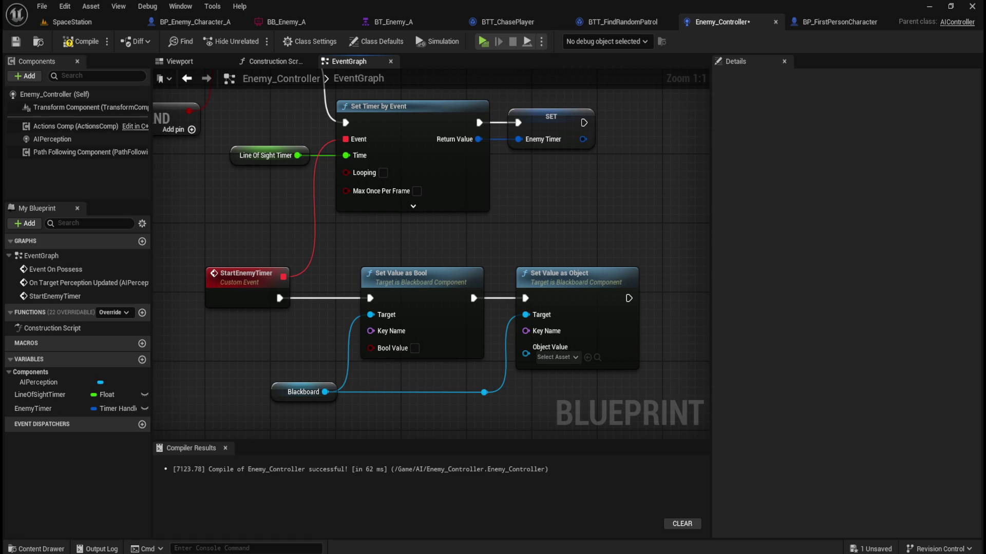
Promote Set Value as Bool's Key Name to a new variable named HasLineOfSight
{"action": "right_click", "coordinate": [379, 330]}
{"action": "left_click", "coordinate": [421, 362]}
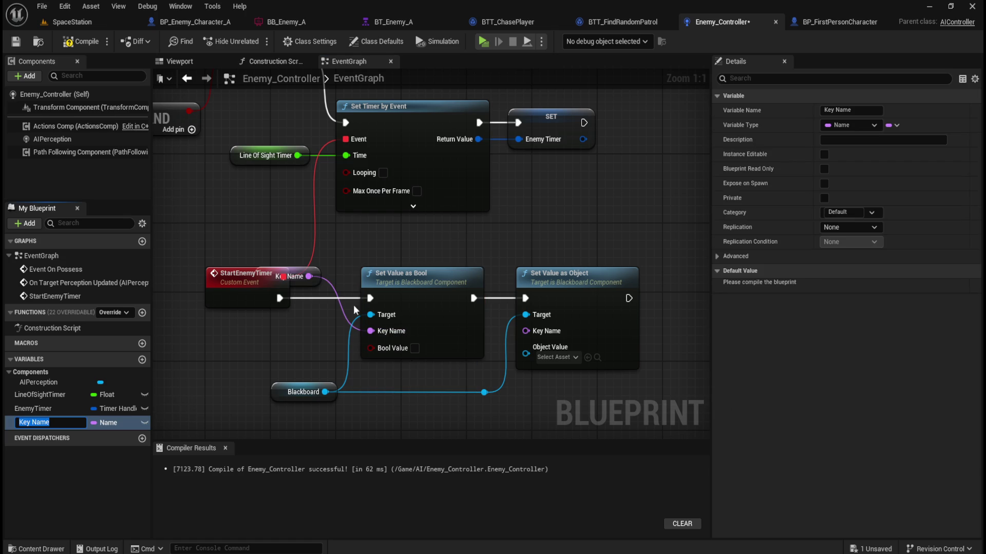
{"action": "left_click_drag", "start_coordinate": [312, 270], "coordinate": [330, 340]}
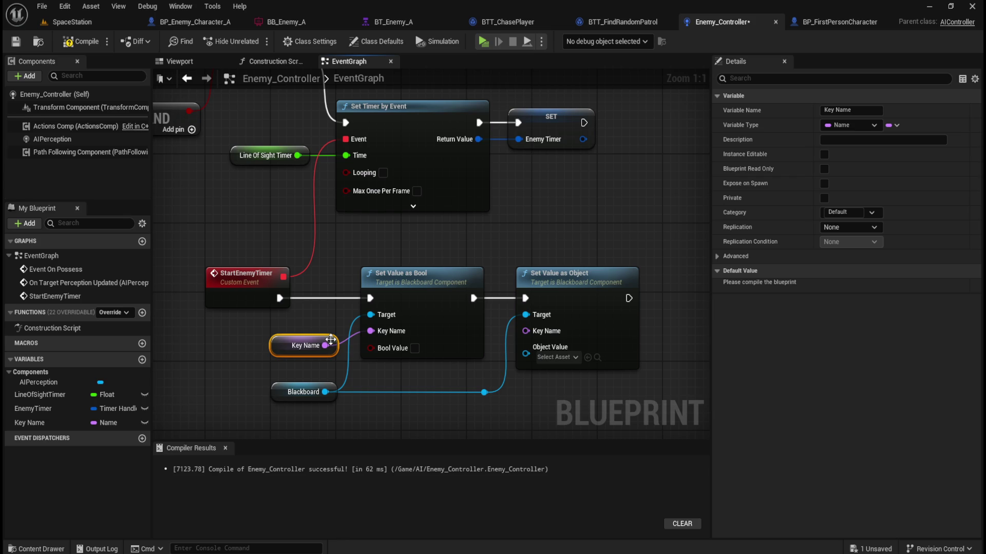
{"action": "left_click", "coordinate": [852, 110]}
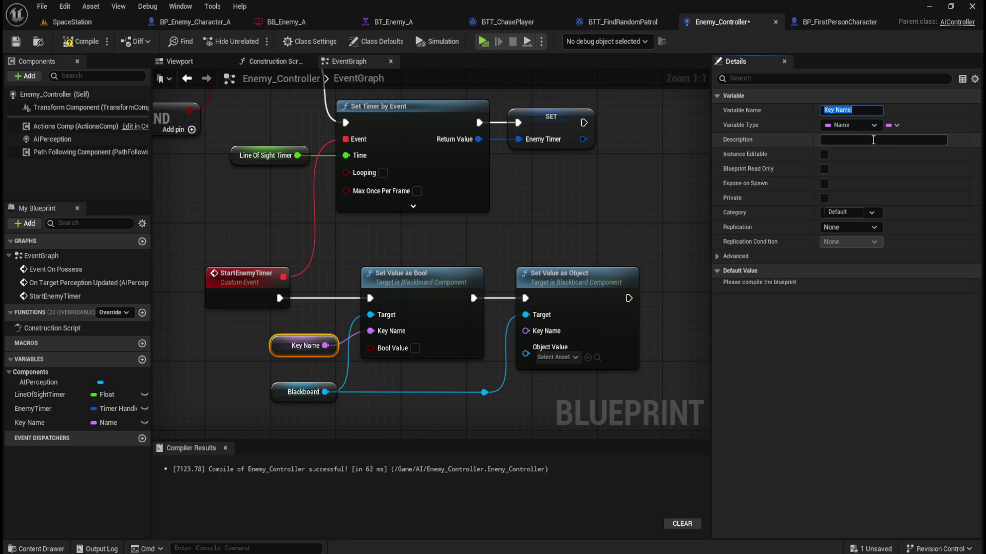
{"action": "type", "text": "HasLineOfSight"}
{"action": "key", "text": "Return"}
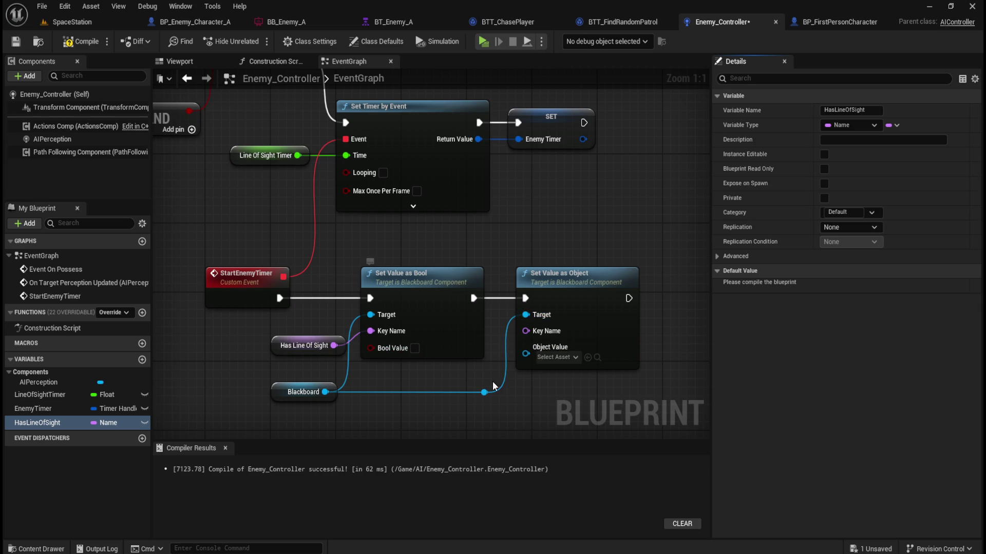
Shift Set Value as Object and its reroute point further right
{"action": "left_click_drag", "start_coordinate": [582, 392], "coordinate": [479, 367]}
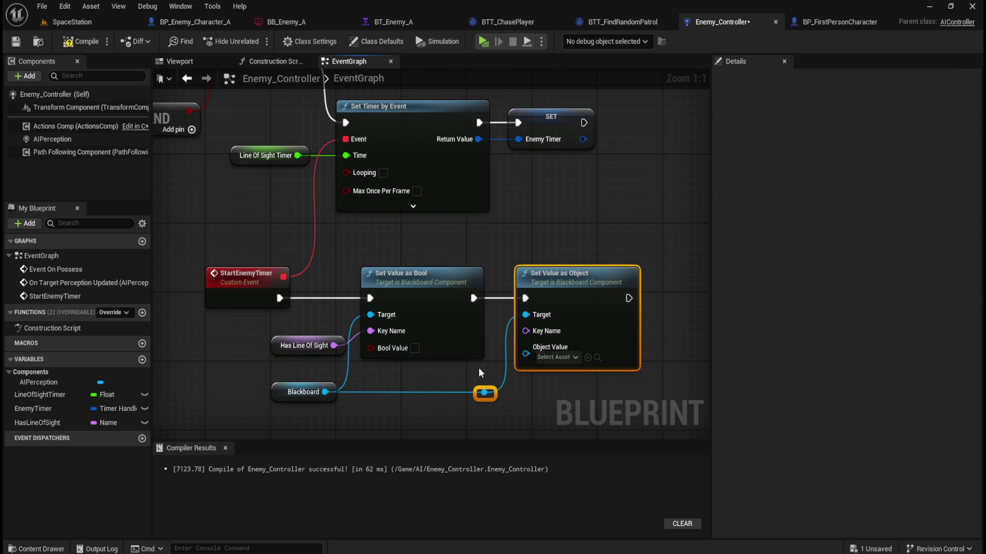
{"action": "key", "text": "Right"}
{"action": "key", "text": "Right"}
{"action": "key", "text": "Right"}
{"action": "key", "text": "Right"}
{"action": "key", "text": "Right"}
{"action": "key", "text": "Right"}
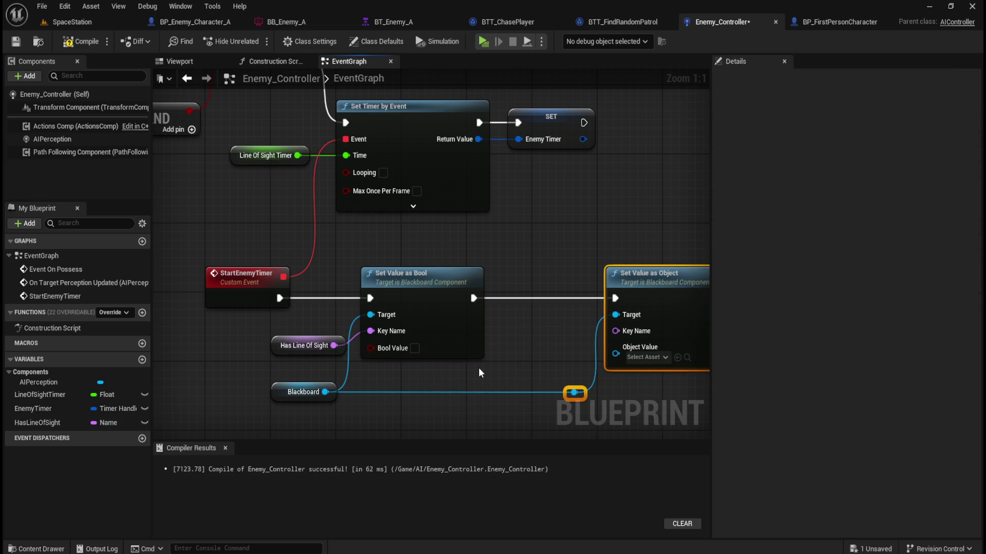
{"action": "left_click", "coordinate": [537, 327]}
{"action": "mouse_move", "coordinate": [537, 328]}
{"action": "left_mouse_down"}
{"action": "mouse_move", "coordinate": [520, 309]}
{"action": "mouse_move", "coordinate": [476, 300]}
{"action": "left_mouse_up"}
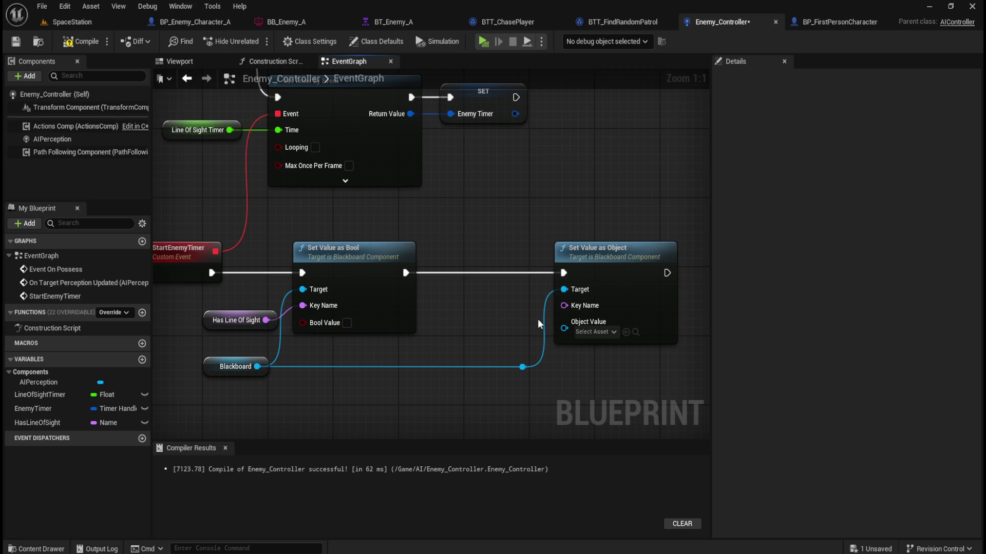
Promote Set Value as Object's Key Name to a Name variable called EnemyActor, then compile
{"action": "right_click", "coordinate": [586, 307]}
{"action": "left_click", "coordinate": [623, 341]}
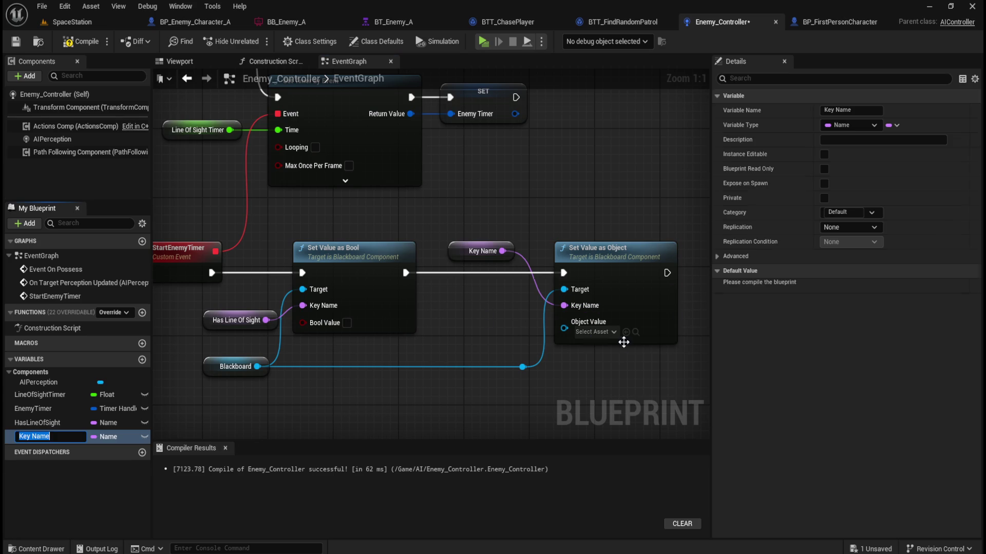
{"action": "left_click", "coordinate": [498, 241]}
{"action": "mouse_move", "coordinate": [498, 241]}
{"action": "left_mouse_down"}
{"action": "mouse_move", "coordinate": [492, 324]}
{"action": "mouse_move", "coordinate": [515, 315]}
{"action": "left_mouse_up"}
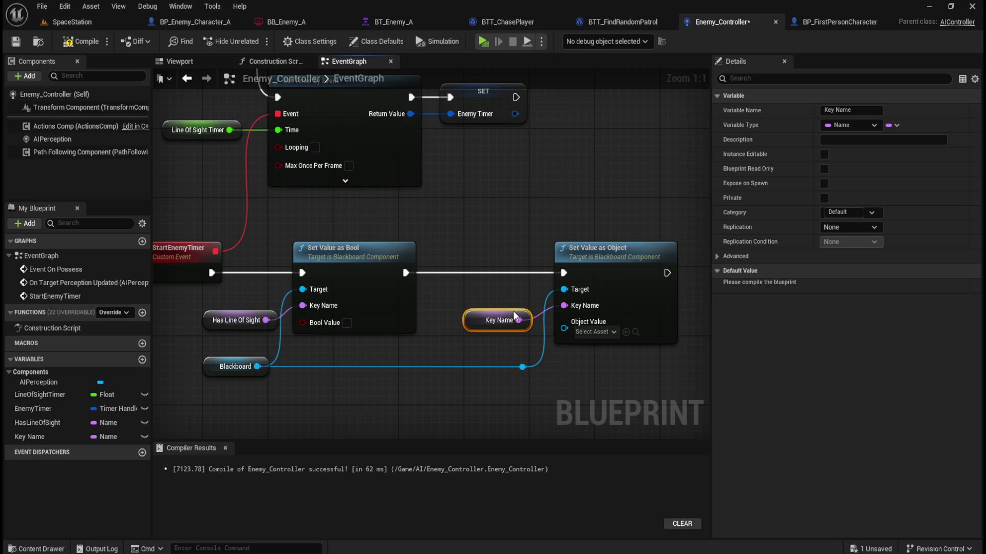
{"action": "left_click", "coordinate": [861, 112]}
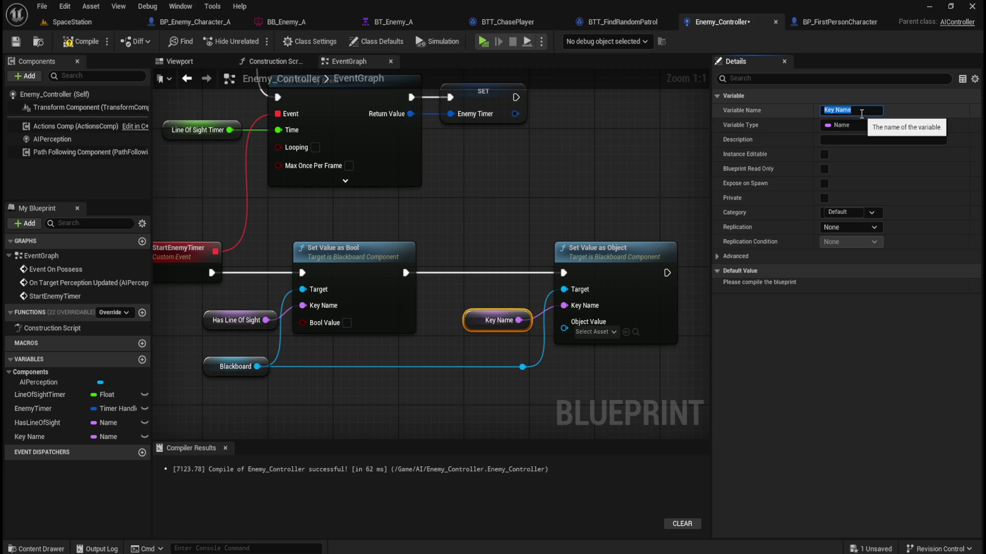
{"action": "type", "text": "EnemyActo"}
{"action": "type", "text": "r"}
{"action": "key", "text": "Return"}
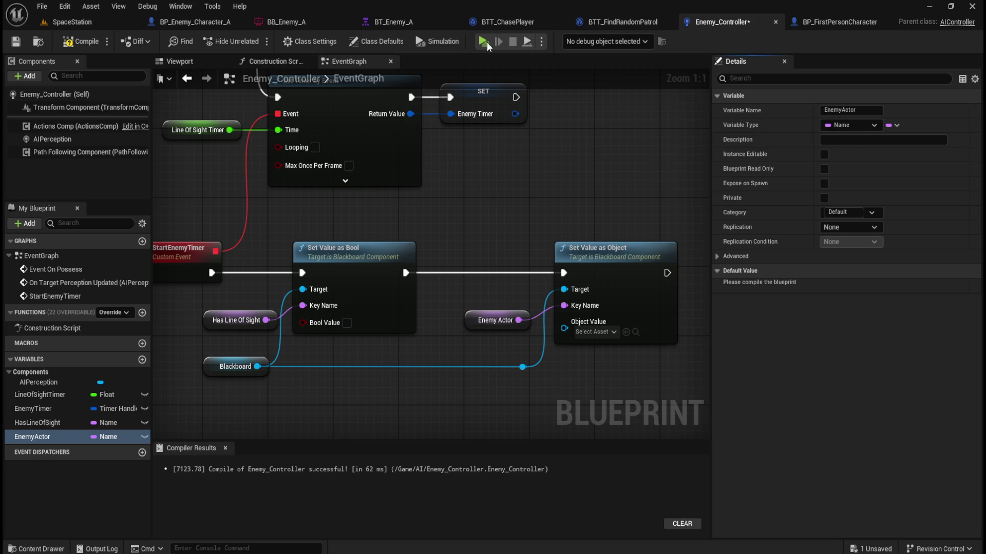
{"action": "left_click", "coordinate": [90, 42]}
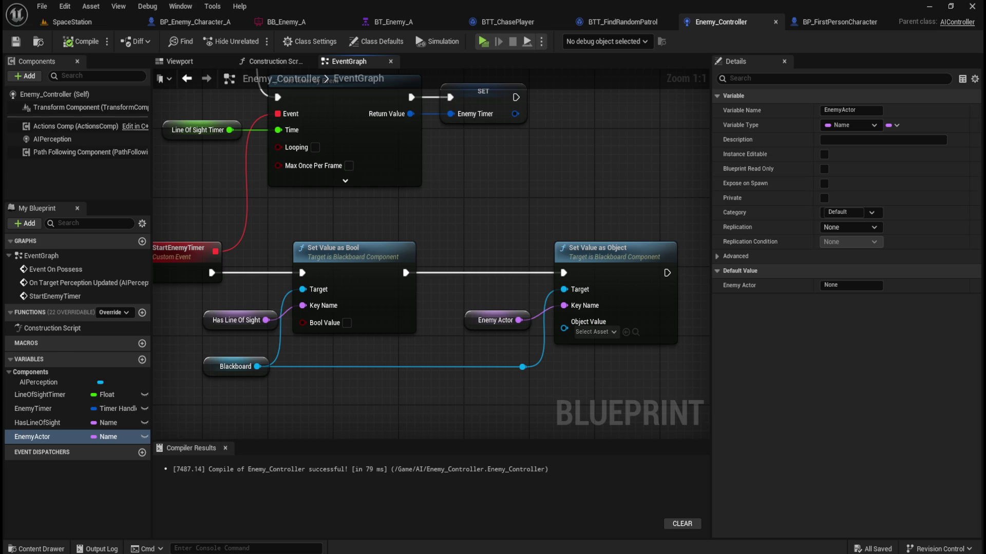
Inspect the HasLineOfSight and EnemyActor variables' default values and type options
{"action": "left_click", "coordinate": [222, 317]}
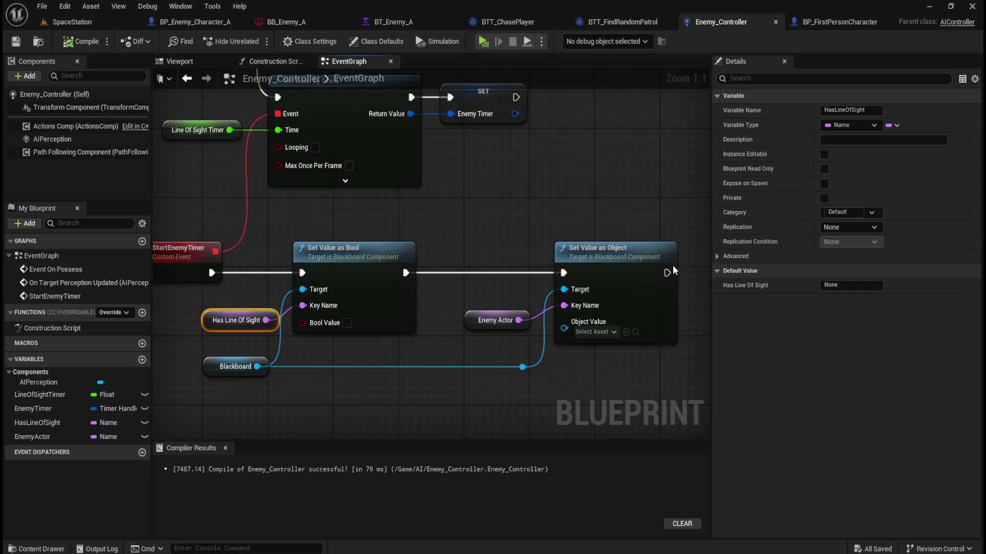
{"action": "left_click", "coordinate": [475, 326]}
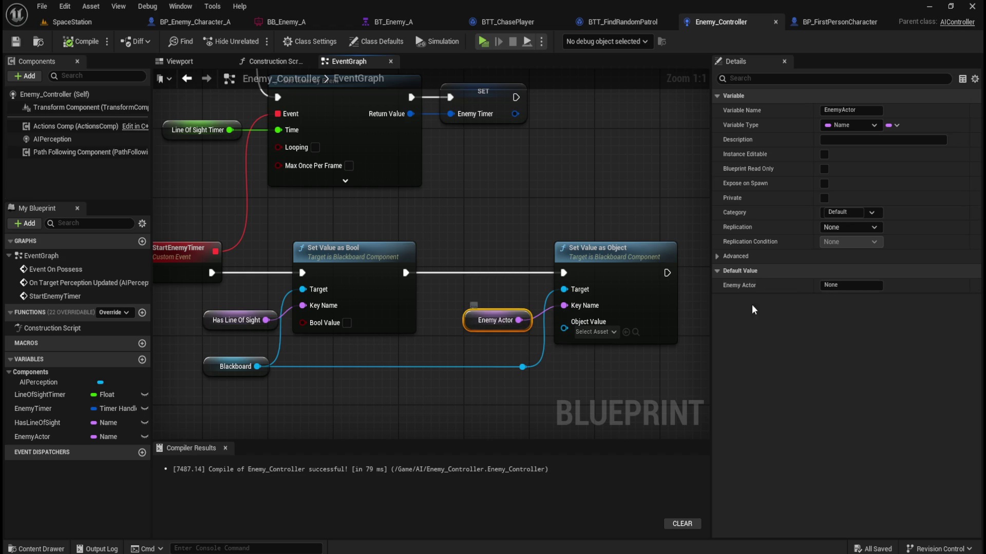
{"action": "left_click", "coordinate": [840, 285]}
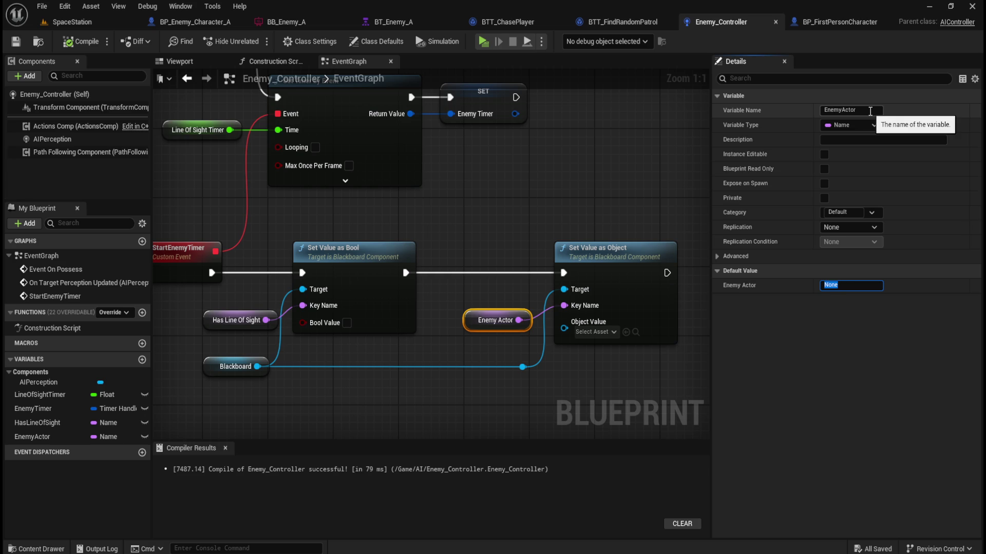
{"action": "left_click", "coordinate": [237, 328]}
{"action": "left_click", "coordinate": [852, 285]}
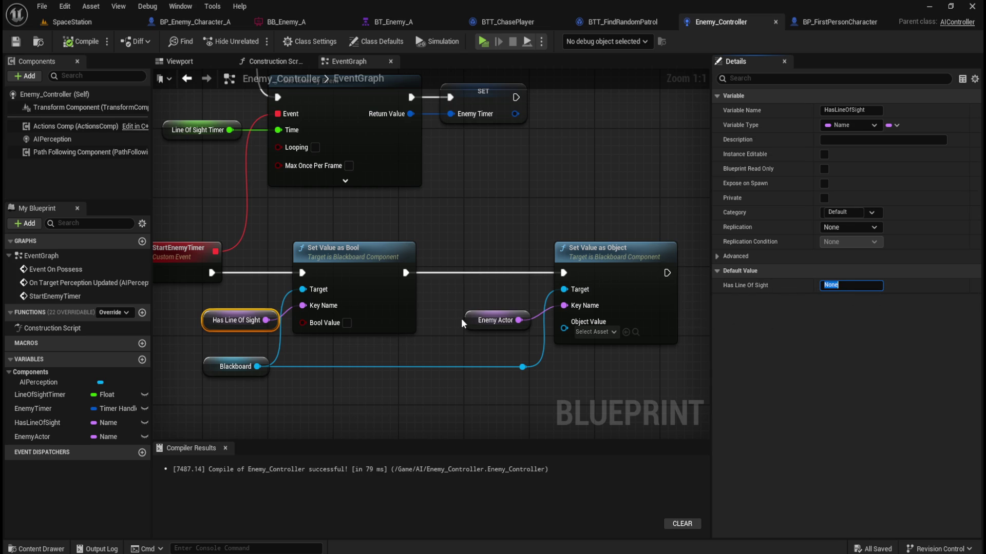
{"action": "left_click", "coordinate": [483, 320]}
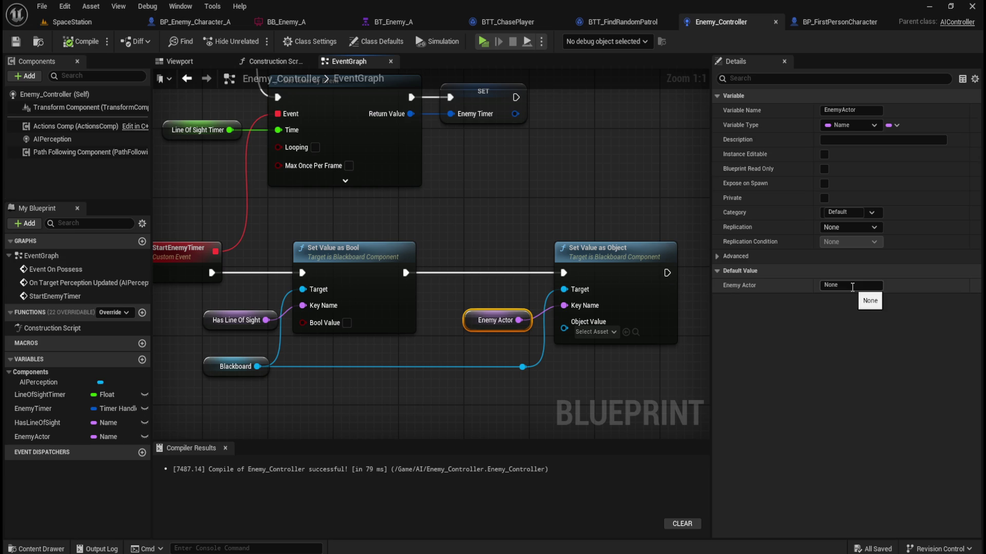
{"action": "left_click", "coordinate": [864, 127]}
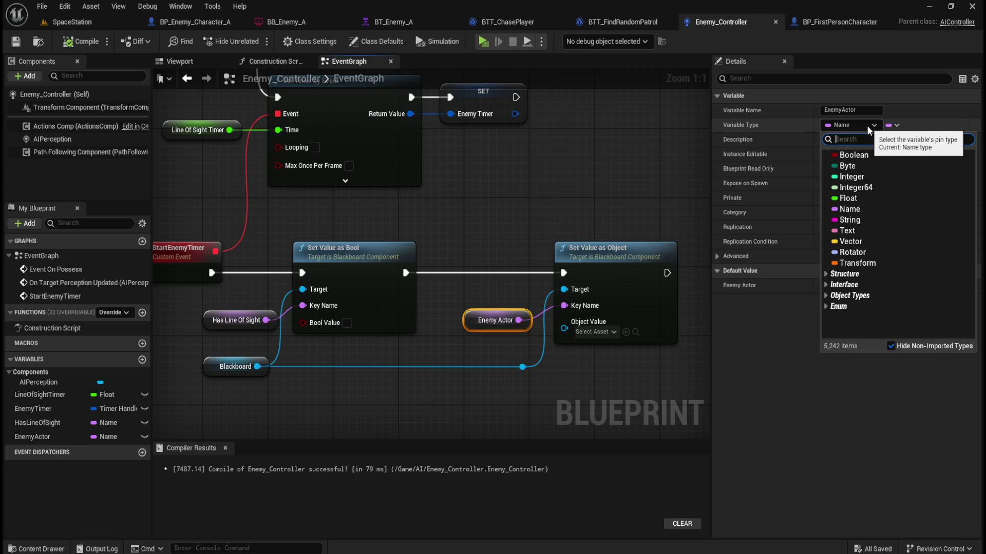
{"action": "left_click", "coordinate": [590, 176]}
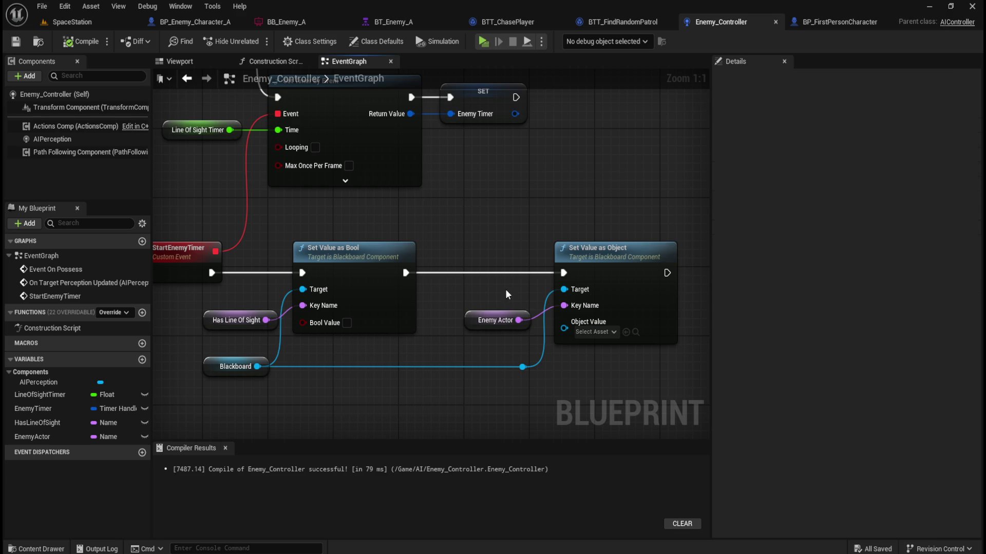
Set the EnemyActor variable's default value to EnemyActor
{"action": "left_click", "coordinate": [496, 318]}
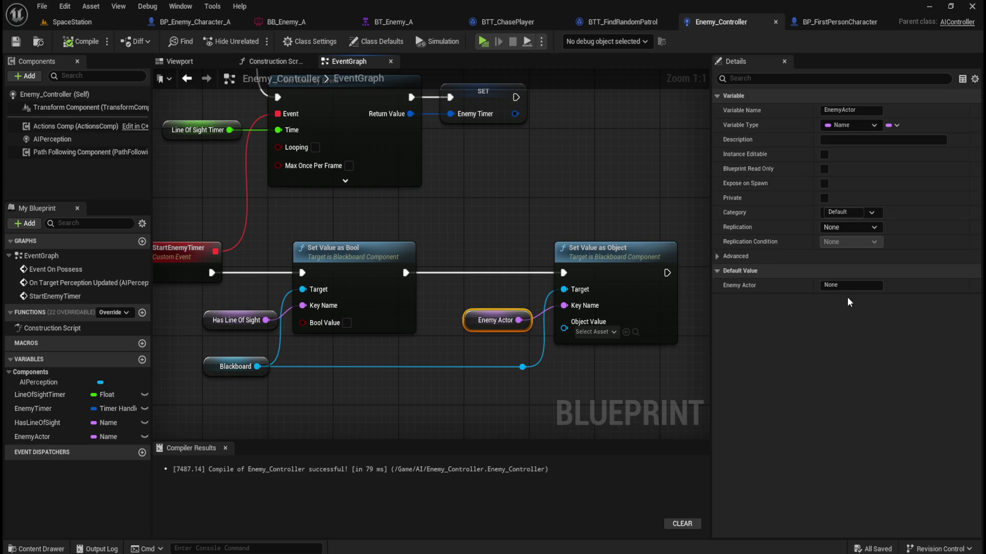
{"action": "left_click", "coordinate": [858, 285]}
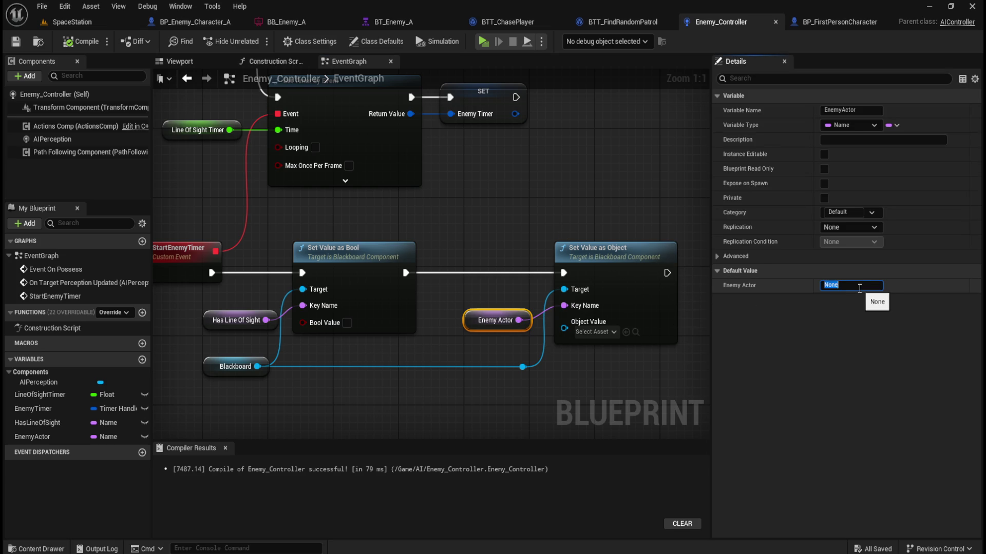
{"action": "type", "text": "EnemyActor"}
{"action": "key", "text": "Return"}
{"action": "left_click", "coordinate": [461, 222]}
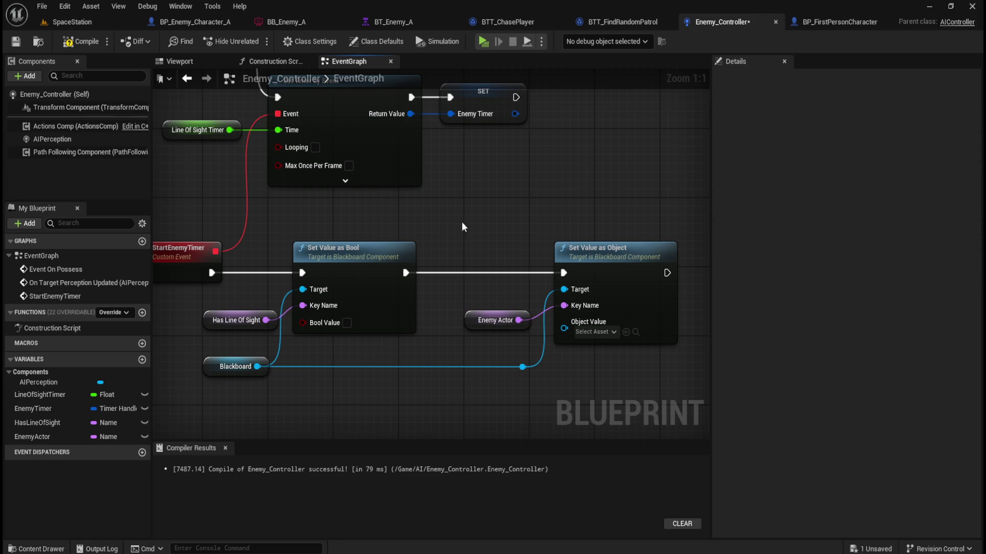
Set HasLineOfSight's default value to HasLineOfSight and compile Enemy_Controller
{"action": "left_click", "coordinate": [252, 321]}
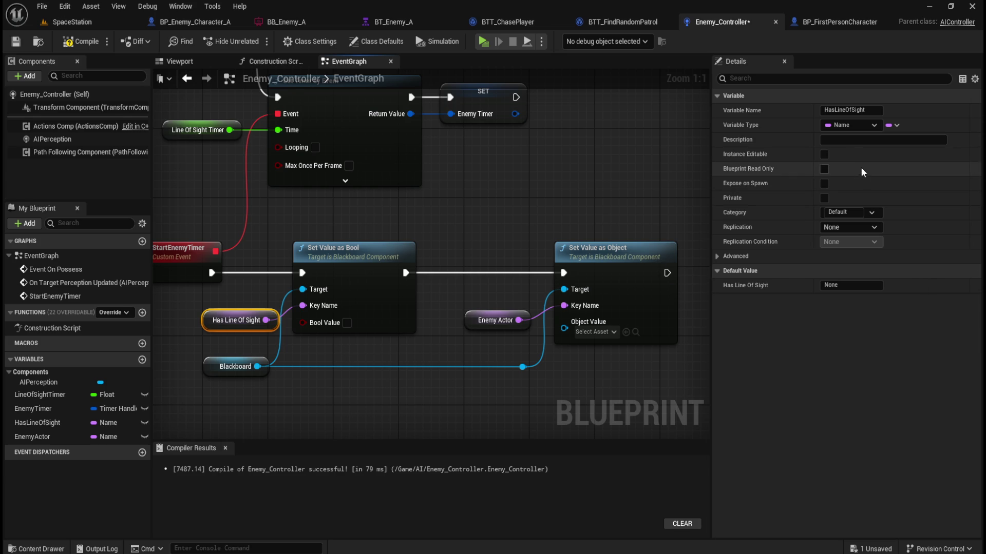
{"action": "left_click", "coordinate": [856, 284]}
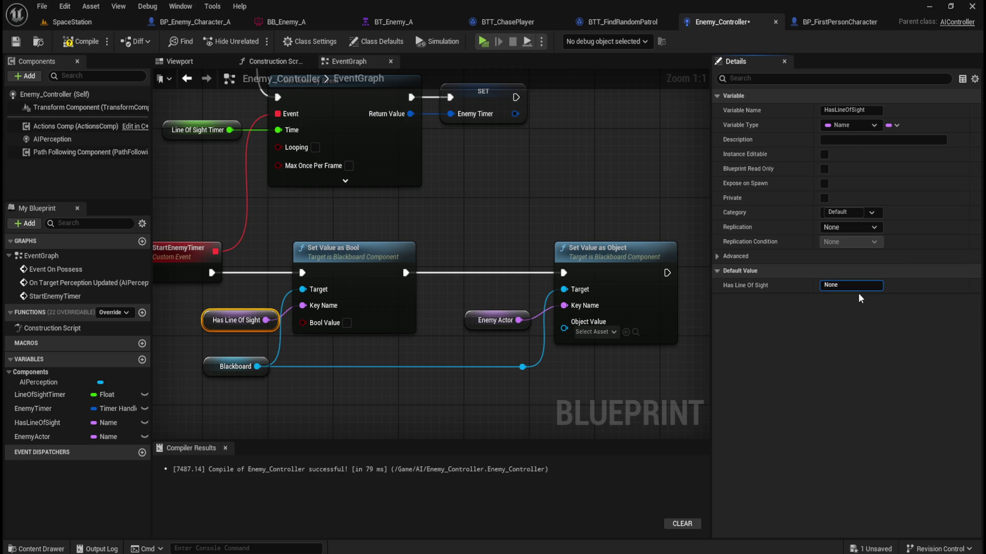
{"action": "key", "text": "ctrl+a"}
{"action": "type", "text": "Ha"}
{"action": "left_click", "coordinate": [472, 315]}
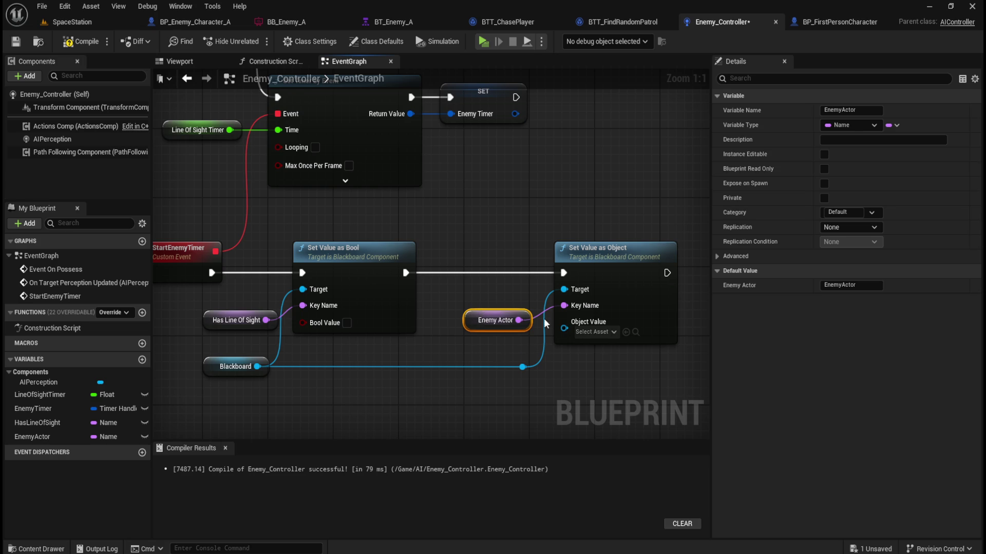
{"action": "left_click", "coordinate": [226, 321]}
{"action": "left_click", "coordinate": [80, 43]}
{"action": "left_click", "coordinate": [16, 42]}
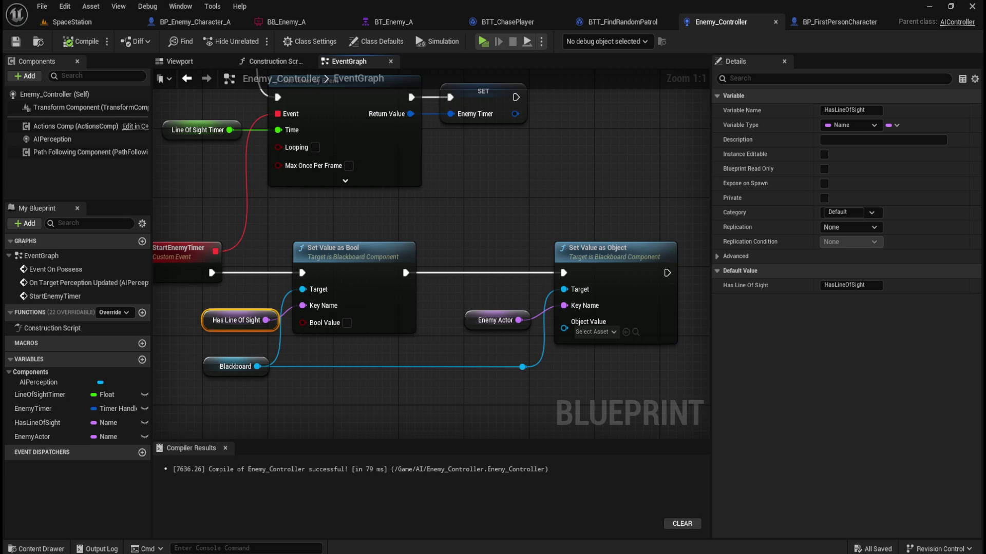
Bring the Branch node into view and make room above it
{"action": "scroll", "coordinate": [559, 259], "scroll_direction": "down", "scroll_amount": 3}
{"action": "mouse_move", "coordinate": [524, 179]}
{"action": "left_mouse_down"}
{"action": "mouse_move", "coordinate": [432, 159]}
{"action": "mouse_move", "coordinate": [455, 176]}
{"action": "mouse_move", "coordinate": [565, 181]}
{"action": "left_mouse_up"}
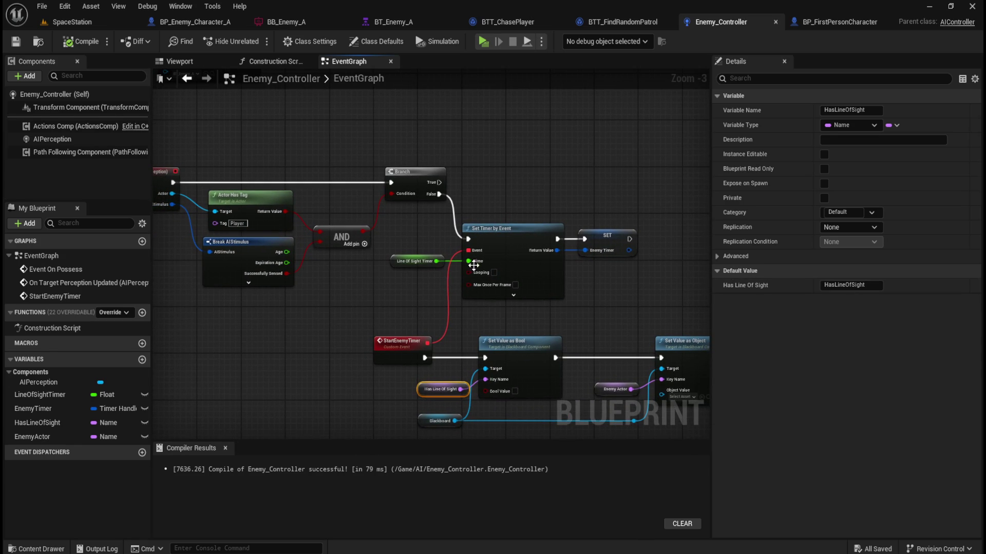
{"action": "left_click_drag", "start_coordinate": [507, 192], "coordinate": [510, 221]}
{"action": "left_click_drag", "start_coordinate": [447, 221], "coordinate": [505, 212]}
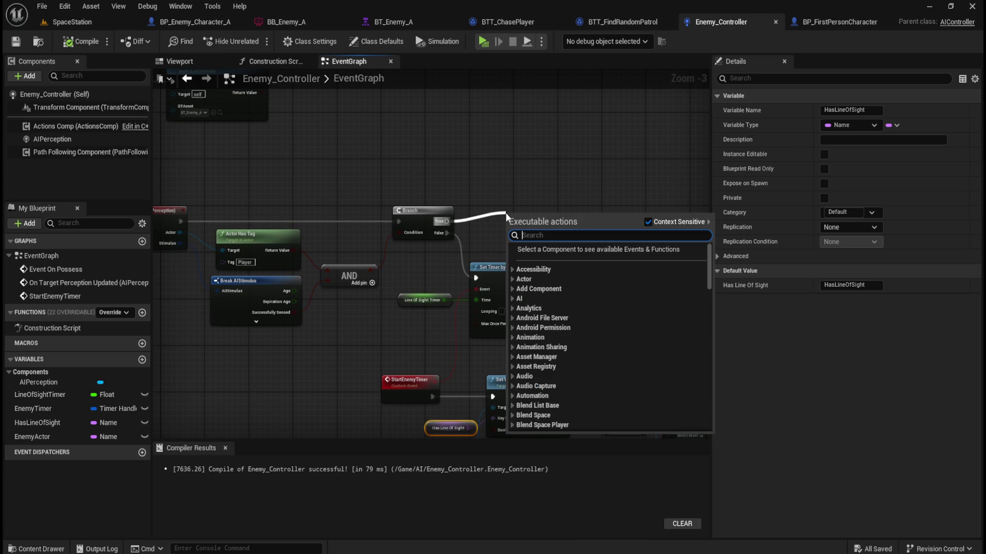
{"action": "type", "text": "get enemy"}
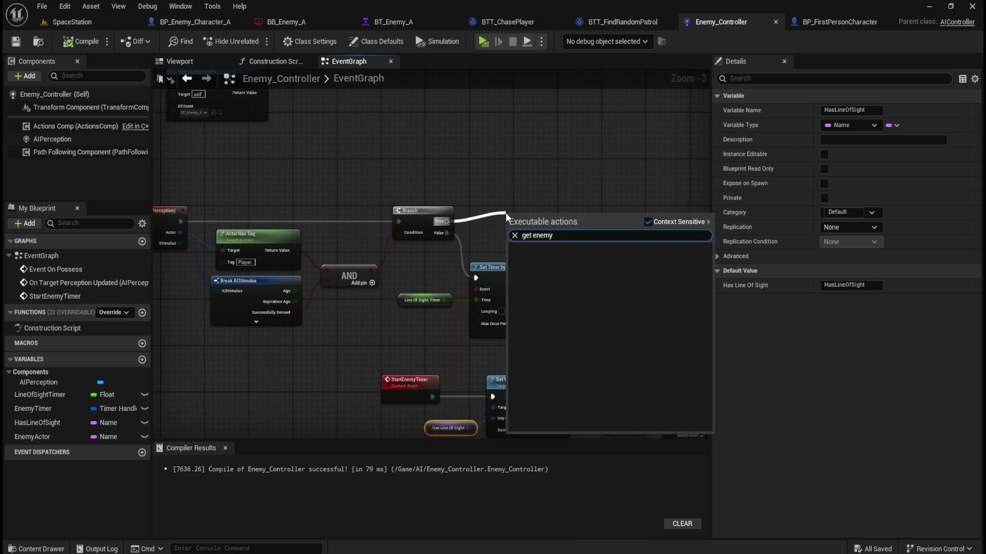
{"action": "key", "text": "BackSpace"}
{"action": "key", "text": "BackSpace"}
{"action": "key", "text": "BackSpace"}
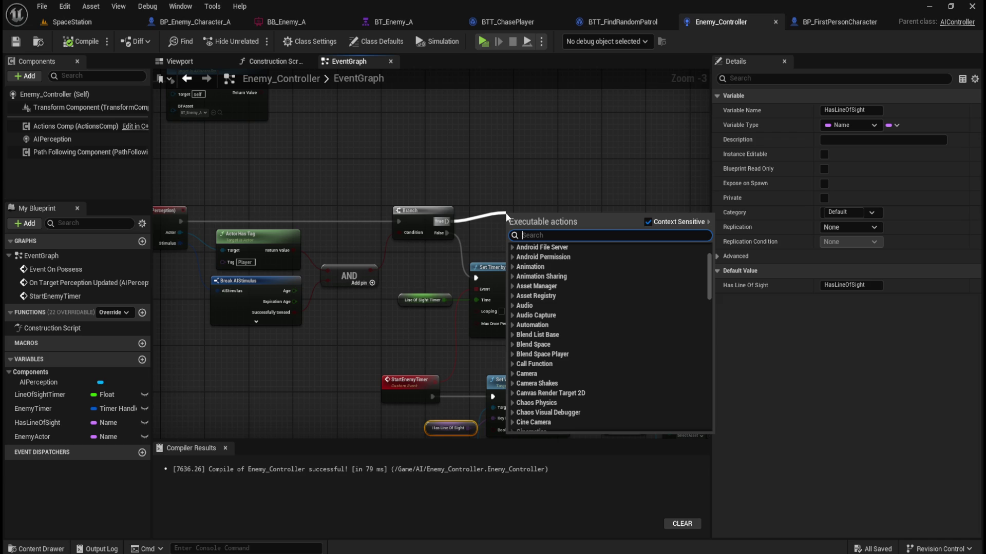
{"action": "left_click", "coordinate": [553, 189]}
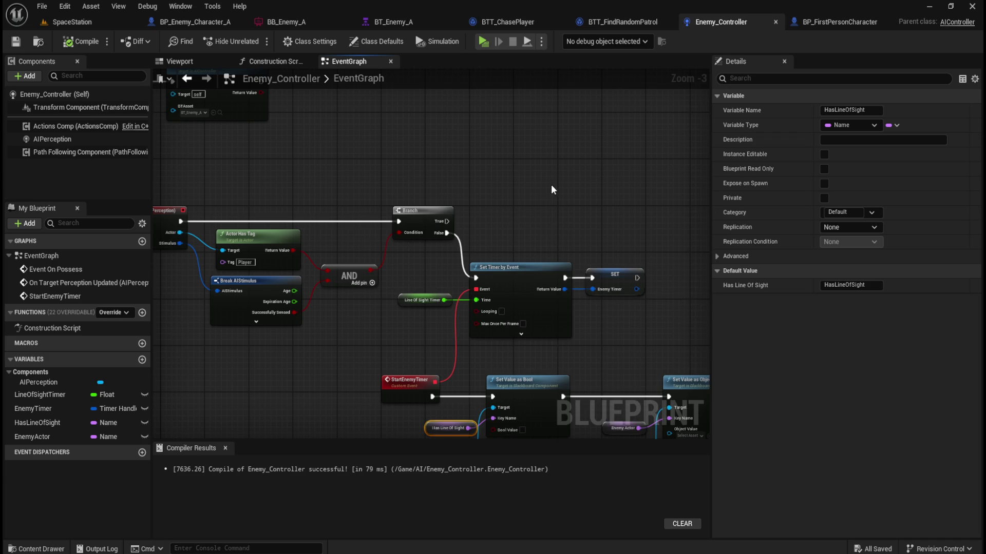
Add a Get Enemy Timer node feeding a new Clear and Invalidate Timer by Handle node
{"action": "right_click", "coordinate": [424, 154]}
{"action": "type", "text": "get enemy"}
{"action": "key", "text": "Return"}
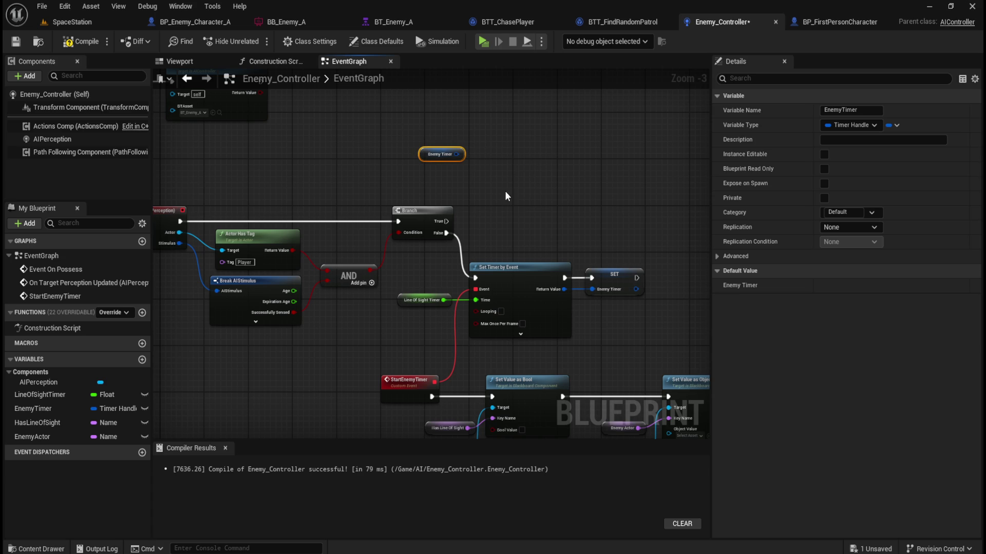
{"action": "left_click_drag", "start_coordinate": [457, 154], "coordinate": [493, 181]}
{"action": "type", "text": "clear and inval"}
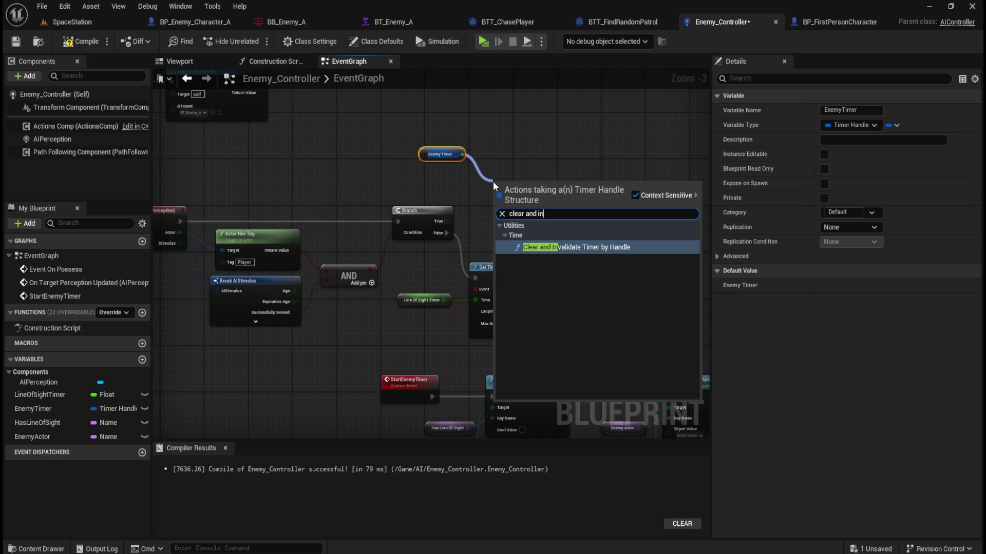
{"action": "key", "text": "Return"}
Wire the Branch's True output into Clear and Invalidate Timer and arrange the nodes
{"action": "left_click_drag", "start_coordinate": [521, 183], "coordinate": [515, 212]}
{"action": "left_click_drag", "start_coordinate": [446, 222], "coordinate": [492, 221]}
{"action": "left_click", "coordinate": [440, 154]}
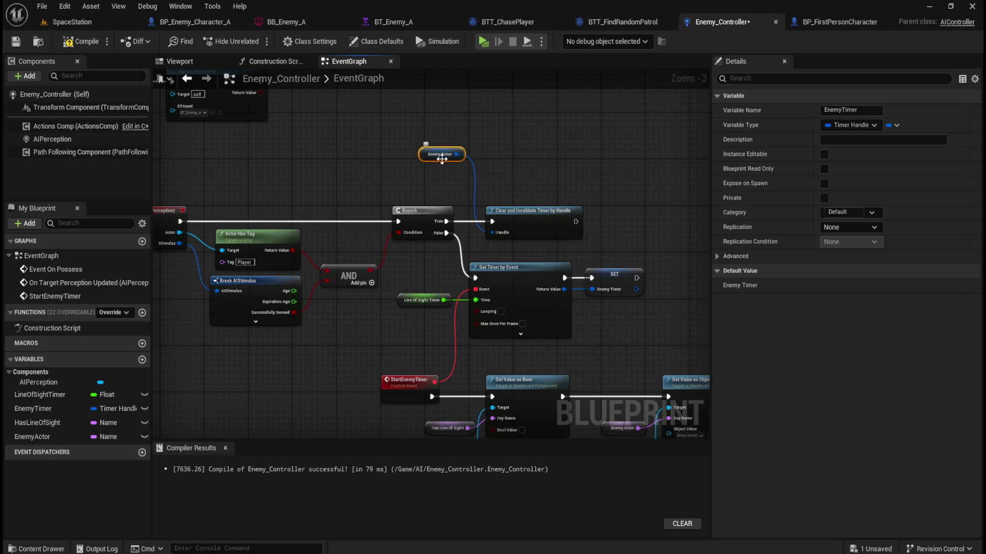
{"action": "scroll", "coordinate": [440, 157], "scroll_direction": "up", "scroll_amount": 3}
{"action": "left_click_drag", "start_coordinate": [437, 167], "coordinate": [441, 208]}
{"action": "left_click", "coordinate": [558, 188]}
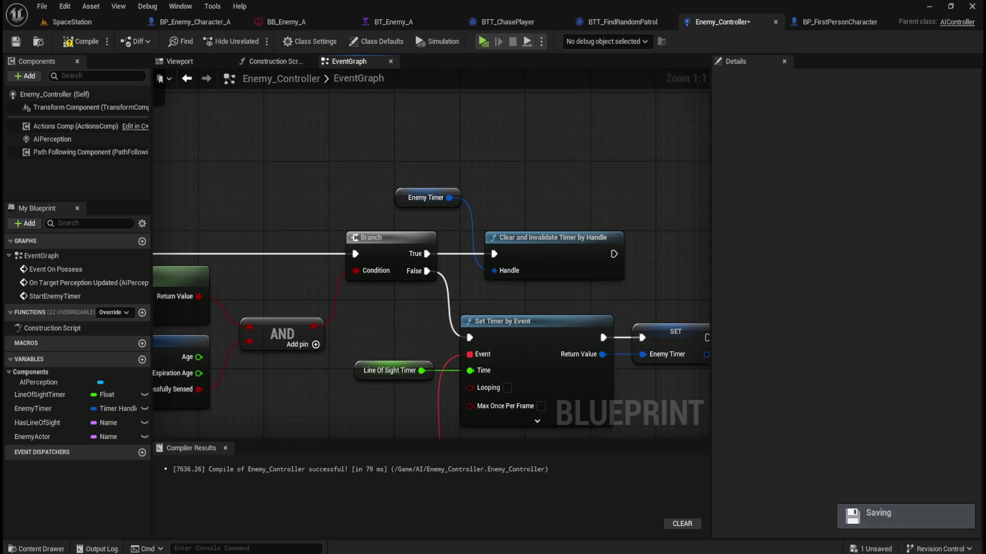
Save Enemy_Controller and select the Set Value nodes with their inputs
{"action": "left_click_drag", "start_coordinate": [646, 301], "coordinate": [476, 202]}
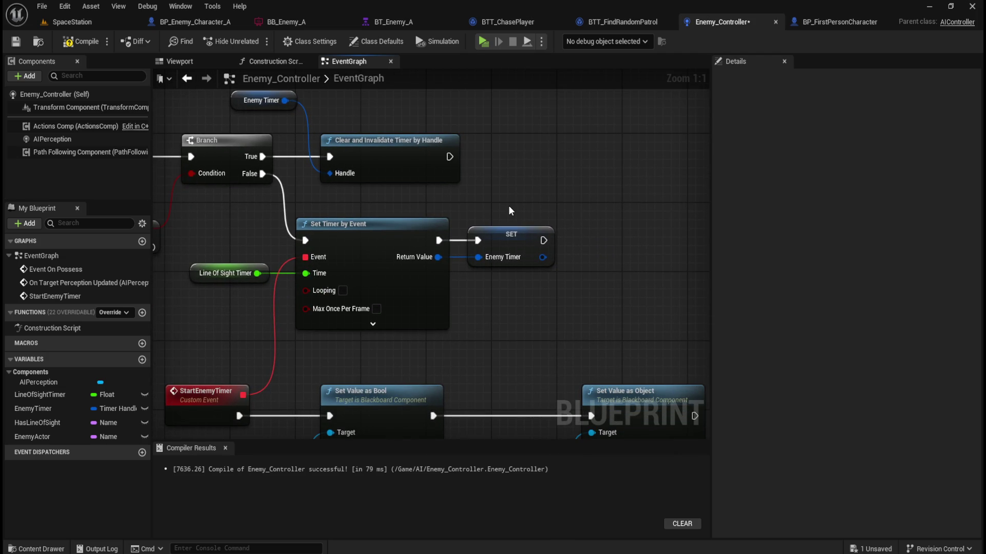
{"action": "scroll", "coordinate": [508, 206], "scroll_direction": "down", "scroll_amount": 2}
{"action": "mouse_move", "coordinate": [508, 206]}
{"action": "left_mouse_down"}
{"action": "mouse_move", "coordinate": [504, 190]}
{"action": "mouse_move", "coordinate": [529, 269]}
{"action": "left_mouse_up"}
{"action": "key", "text": "ctrl+s"}
{"action": "mouse_move", "coordinate": [607, 362]}
{"action": "left_mouse_down"}
{"action": "mouse_move", "coordinate": [304, 299]}
{"action": "mouse_move", "coordinate": [300, 283]}
{"action": "left_mouse_up"}
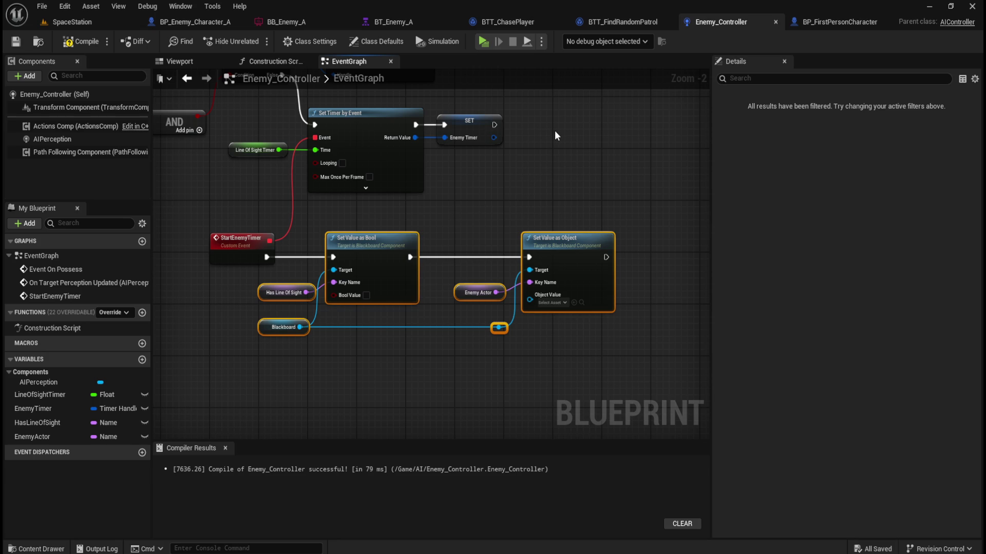
Paste the Set Value nodes beside Clear and Invalidate Timer and chain them after it
{"action": "mouse_move", "coordinate": [550, 222]}
{"action": "left_mouse_down"}
{"action": "mouse_move", "coordinate": [557, 339]}
{"action": "mouse_move", "coordinate": [534, 334]}
{"action": "mouse_move", "coordinate": [477, 250]}
{"action": "left_mouse_up"}
{"action": "key", "text": "ctrl+v"}
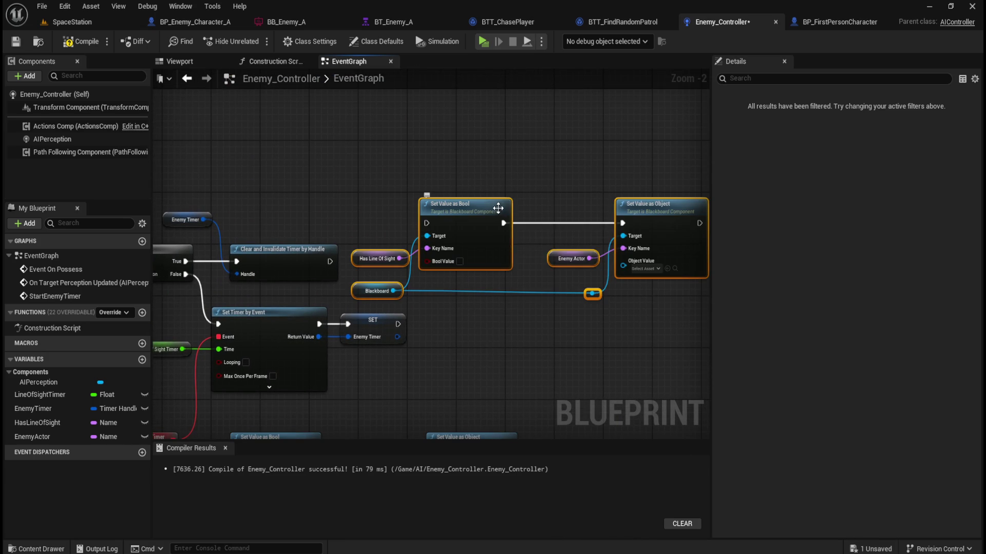
{"action": "mouse_move", "coordinate": [508, 160]}
{"action": "left_mouse_down"}
{"action": "mouse_move", "coordinate": [493, 103]}
{"action": "mouse_move", "coordinate": [473, 93]}
{"action": "left_mouse_up"}
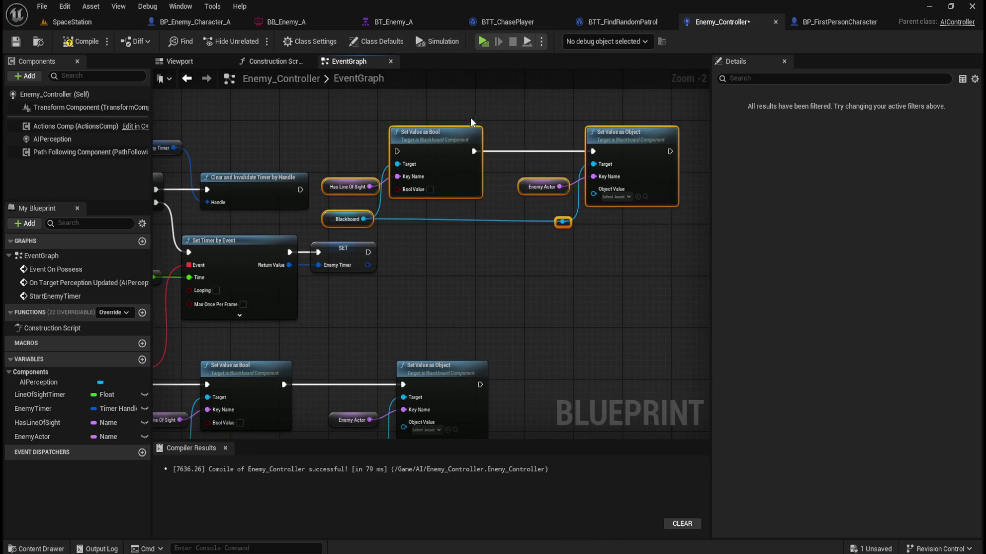
{"action": "left_click_drag", "start_coordinate": [447, 130], "coordinate": [536, 167]}
{"action": "mouse_move", "coordinate": [306, 190]}
{"action": "left_mouse_down"}
{"action": "mouse_move", "coordinate": [498, 196]}
{"action": "mouse_move", "coordinate": [489, 189]}
{"action": "left_mouse_up"}
{"action": "mouse_move", "coordinate": [361, 219]}
{"action": "left_mouse_down"}
{"action": "mouse_move", "coordinate": [580, 210]}
{"action": "mouse_move", "coordinate": [452, 203]}
{"action": "mouse_move", "coordinate": [409, 189]}
{"action": "mouse_move", "coordinate": [273, 191]}
{"action": "mouse_move", "coordinate": [266, 214]}
{"action": "left_mouse_up"}
{"action": "left_click_drag", "start_coordinate": [374, 282], "coordinate": [565, 252]}
{"action": "left_click", "coordinate": [471, 287]}
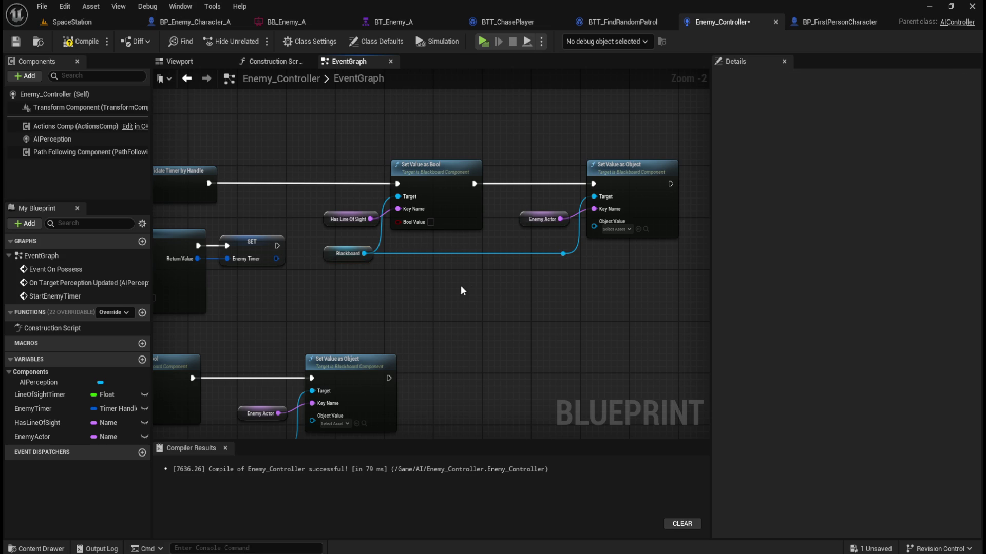
Inspect the copied Has Line Of Sight and Enemy Actor variables and save Enemy_Controller
{"action": "mouse_move", "coordinate": [420, 337]}
{"action": "left_mouse_down"}
{"action": "mouse_move", "coordinate": [641, 155]}
{"action": "mouse_move", "coordinate": [467, 331]}
{"action": "mouse_move", "coordinate": [584, 248]}
{"action": "mouse_move", "coordinate": [511, 337]}
{"action": "mouse_move", "coordinate": [477, 361]}
{"action": "mouse_move", "coordinate": [392, 356]}
{"action": "left_mouse_up"}
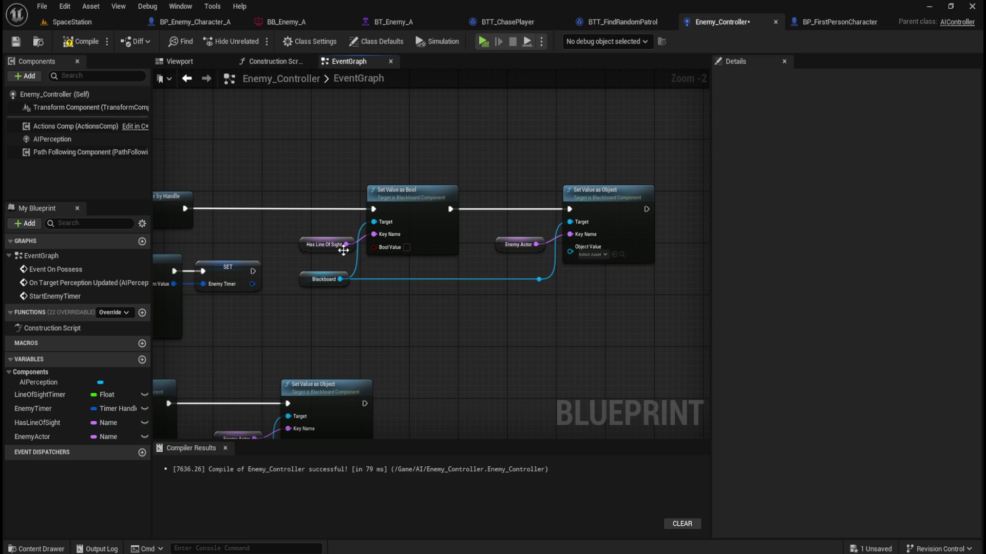
{"action": "left_click", "coordinate": [328, 238]}
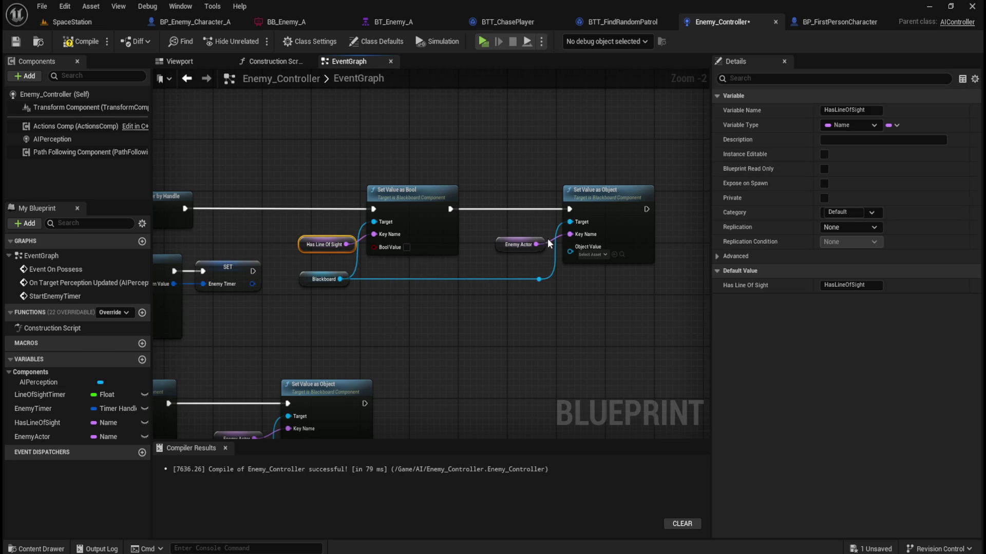
{"action": "left_click", "coordinate": [518, 244]}
{"action": "left_click", "coordinate": [487, 333]}
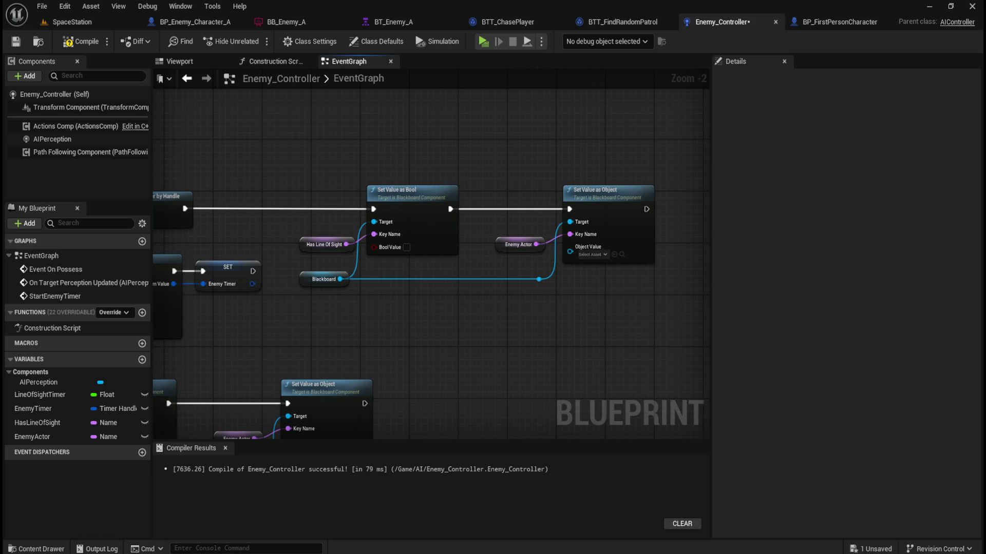
{"action": "mouse_move", "coordinate": [282, 243]}
{"action": "left_mouse_down"}
{"action": "mouse_move", "coordinate": [590, 231]}
{"action": "mouse_move", "coordinate": [423, 243]}
{"action": "mouse_move", "coordinate": [216, 226]}
{"action": "mouse_move", "coordinate": [228, 217]}
{"action": "left_mouse_up"}
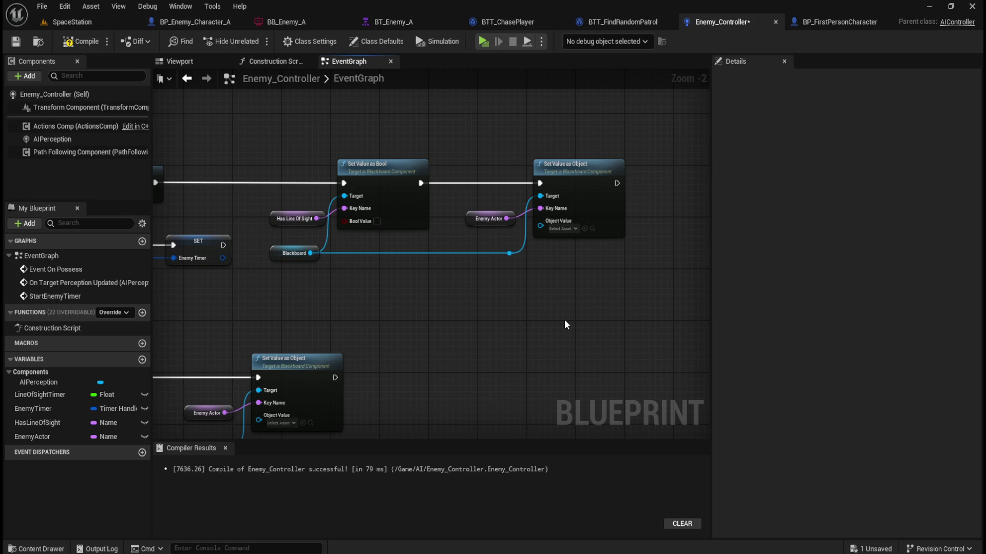
{"action": "key", "text": "ctrl+s"}
Tick the copied Set Value as Bool's Bool Value and wire the perceived Actor into Object Value
{"action": "left_click_drag", "start_coordinate": [424, 137], "coordinate": [375, 171]}
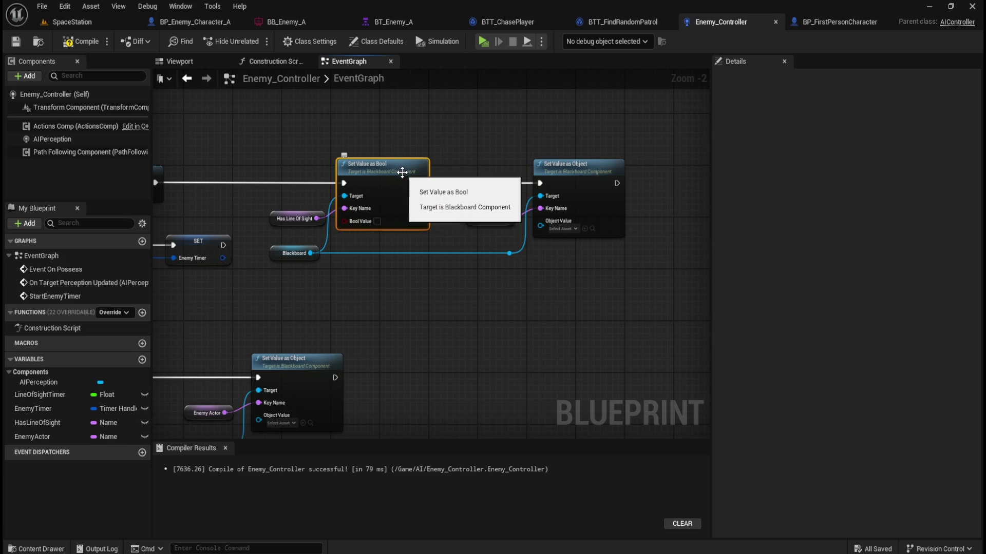
{"action": "mouse_move", "coordinate": [401, 358]}
{"action": "left_mouse_down"}
{"action": "mouse_move", "coordinate": [523, 231]}
{"action": "mouse_move", "coordinate": [553, 248]}
{"action": "mouse_move", "coordinate": [380, 390]}
{"action": "left_mouse_up"}
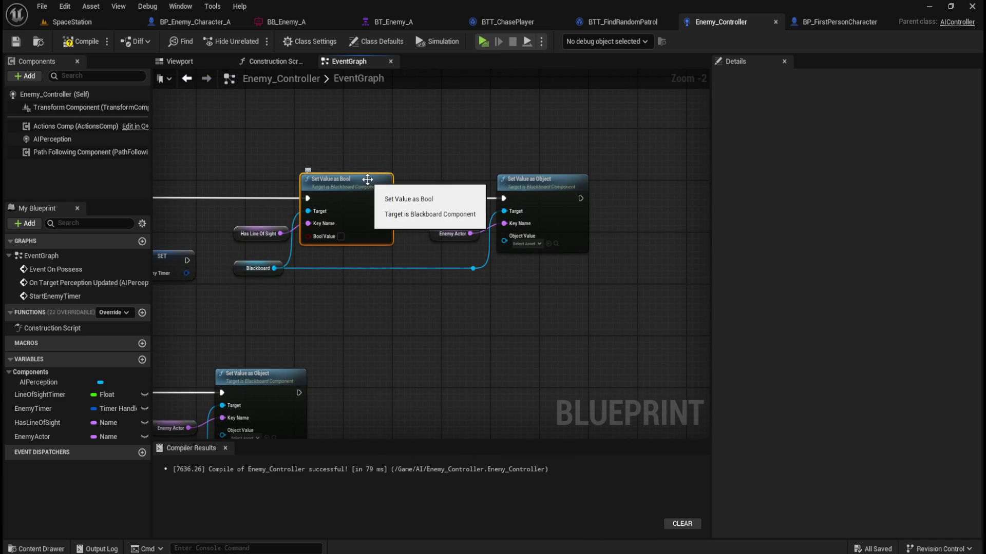
{"action": "left_click", "coordinate": [342, 237]}
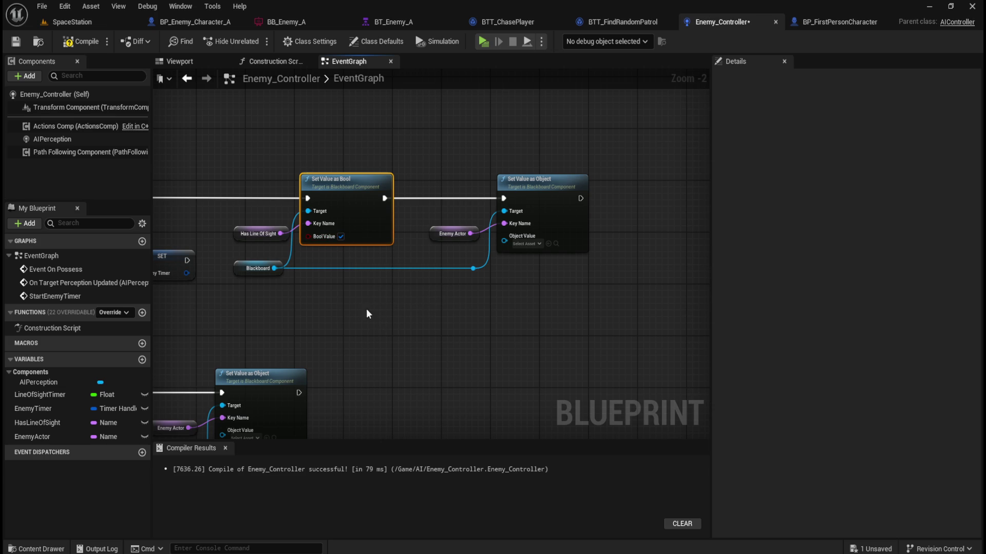
{"action": "mouse_move", "coordinate": [278, 316]}
{"action": "left_mouse_down"}
{"action": "mouse_move", "coordinate": [302, 228]}
{"action": "mouse_move", "coordinate": [291, 222]}
{"action": "mouse_move", "coordinate": [570, 252]}
{"action": "mouse_move", "coordinate": [762, 254]}
{"action": "mouse_move", "coordinate": [364, 272]}
{"action": "mouse_move", "coordinate": [379, 251]}
{"action": "left_mouse_up"}
{"action": "left_click_drag", "start_coordinate": [283, 320], "coordinate": [680, 323]}
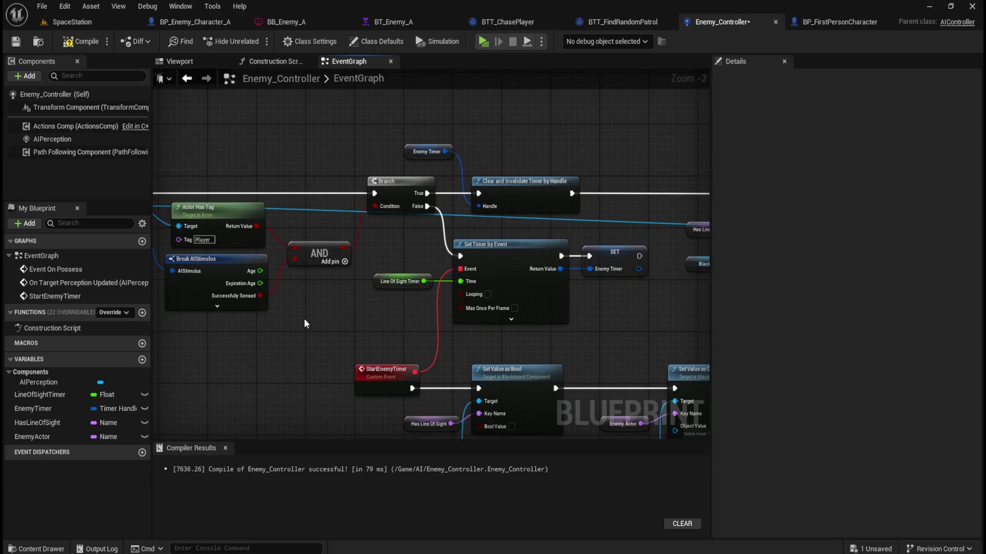
Add two reroute points along the Actor wire from On Target Perception Updated
{"action": "left_click_drag", "start_coordinate": [318, 318], "coordinate": [488, 303]}
{"action": "double_click", "coordinate": [338, 191]}
{"action": "scroll", "coordinate": [556, 306], "scroll_direction": "down", "scroll_amount": 4}
{"action": "scroll", "coordinate": [535, 238], "scroll_direction": "up", "scroll_amount": 3}
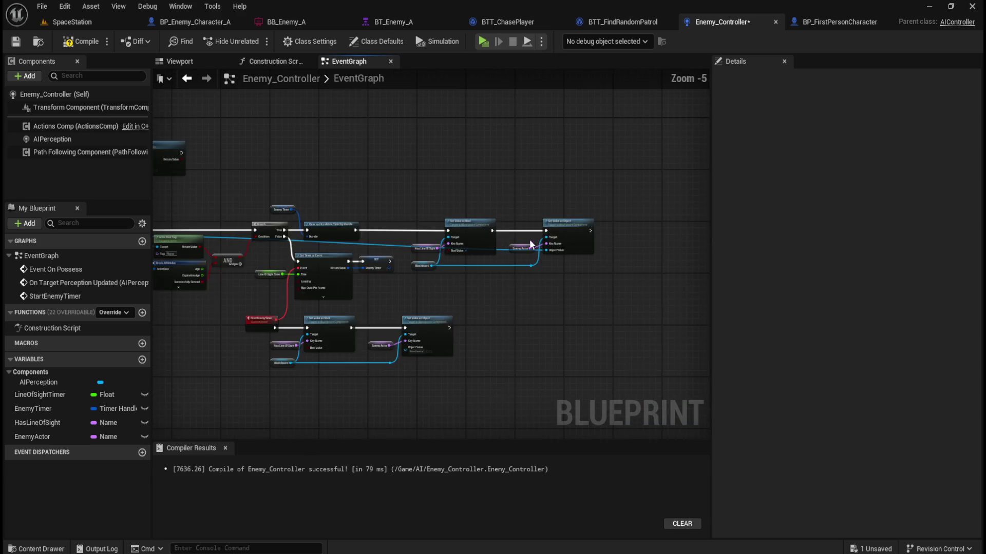
{"action": "double_click", "coordinate": [508, 248]}
{"action": "scroll", "coordinate": [439, 192], "scroll_direction": "down", "scroll_amount": 3}
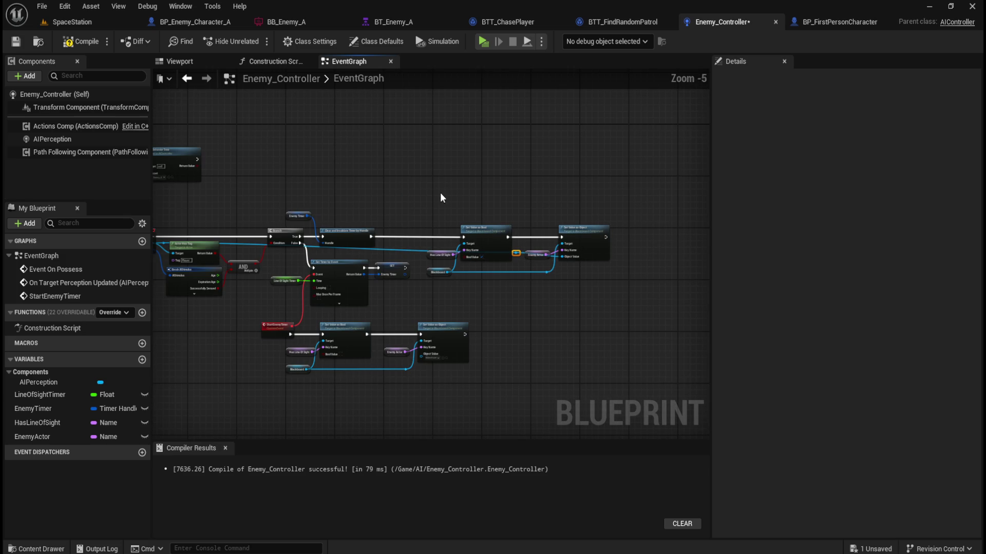
{"action": "scroll", "coordinate": [453, 190], "scroll_direction": "up", "scroll_amount": 1}
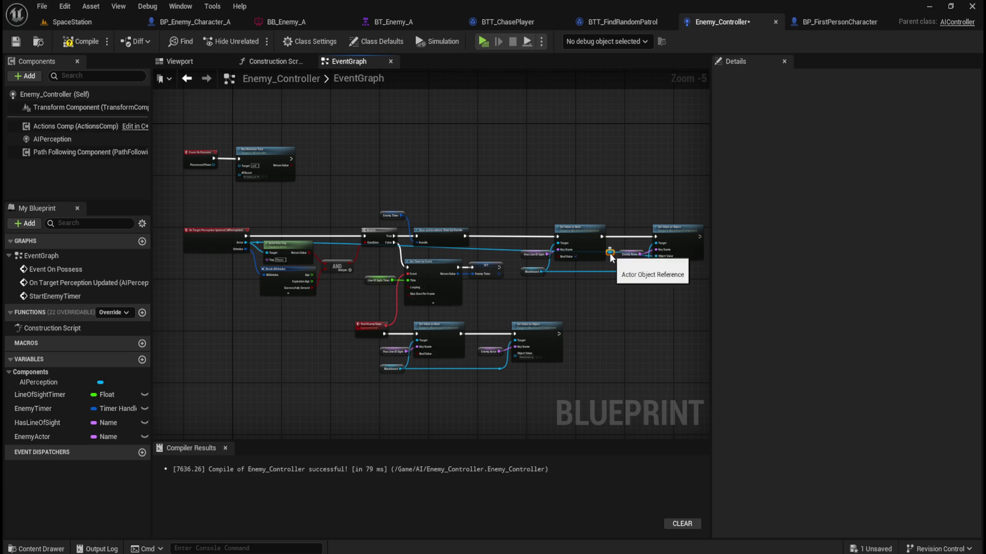
Raise the right reroute point above the Set Value nodes and add a lifted reroute near the Actor output
{"action": "left_click_drag", "start_coordinate": [612, 255], "coordinate": [610, 221]}
{"action": "scroll", "coordinate": [213, 226], "scroll_direction": "up", "scroll_amount": 3}
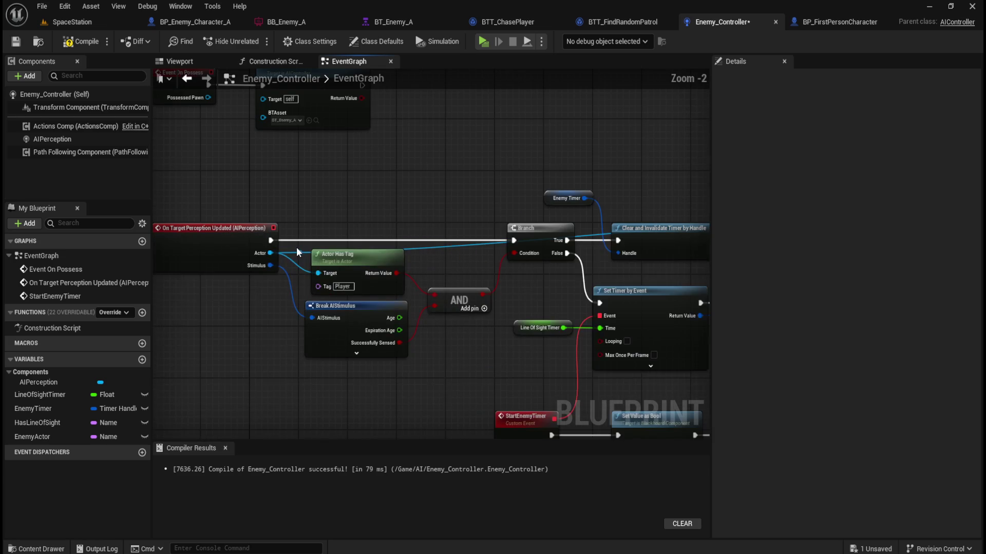
{"action": "double_click", "coordinate": [297, 253]}
{"action": "left_click_drag", "start_coordinate": [298, 253], "coordinate": [314, 177]}
{"action": "scroll", "coordinate": [565, 232], "scroll_direction": "down", "scroll_amount": 4}
{"action": "scroll", "coordinate": [641, 205], "scroll_direction": "up", "scroll_amount": 2}
Select both reroute points and level them to one height so the wire runs straight
{"action": "left_click", "coordinate": [646, 219]}
{"action": "mouse_move", "coordinate": [647, 221]}
{"action": "left_mouse_down"}
{"action": "mouse_move", "coordinate": [642, 193]}
{"action": "mouse_move", "coordinate": [183, 201]}
{"action": "left_mouse_up"}
{"action": "key", "text": "q"}
{"action": "key", "text": "ctrl+z"}
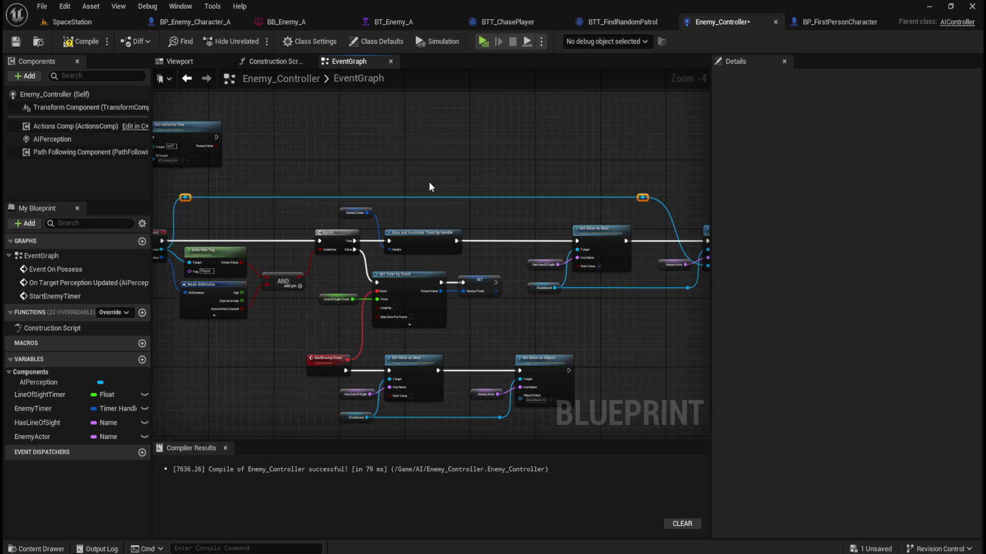
{"action": "left_click", "coordinate": [482, 161]}
{"action": "left_click_drag", "start_coordinate": [459, 218], "coordinate": [409, 231]}
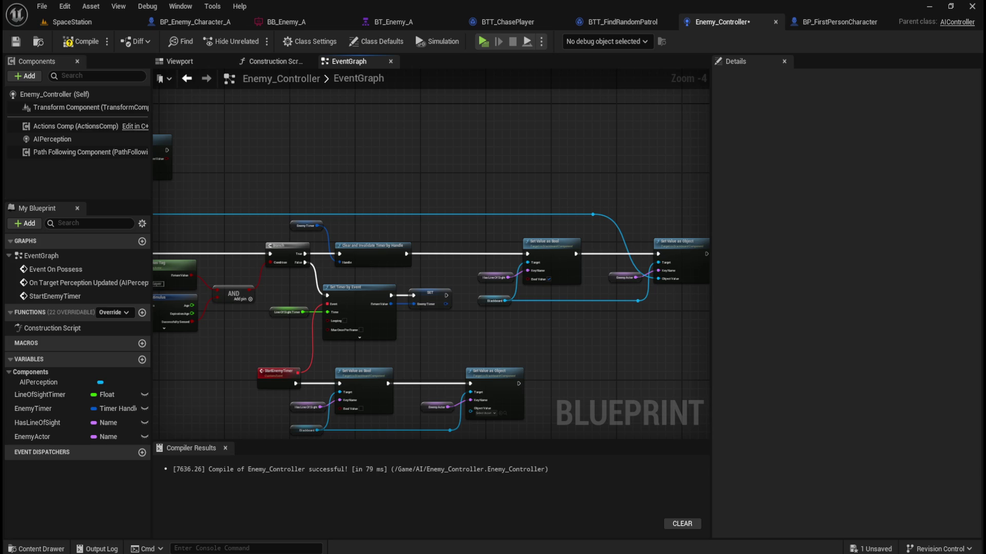
Compile Enemy_Controller, then switch to the BP_FirstPersonCharacter blueprint tab
{"action": "left_click", "coordinate": [81, 41]}
{"action": "left_click", "coordinate": [19, 42]}
{"action": "scroll", "coordinate": [286, 253], "scroll_direction": "down", "scroll_amount": 2}
{"action": "scroll", "coordinate": [299, 255], "scroll_direction": "up", "scroll_amount": 1}
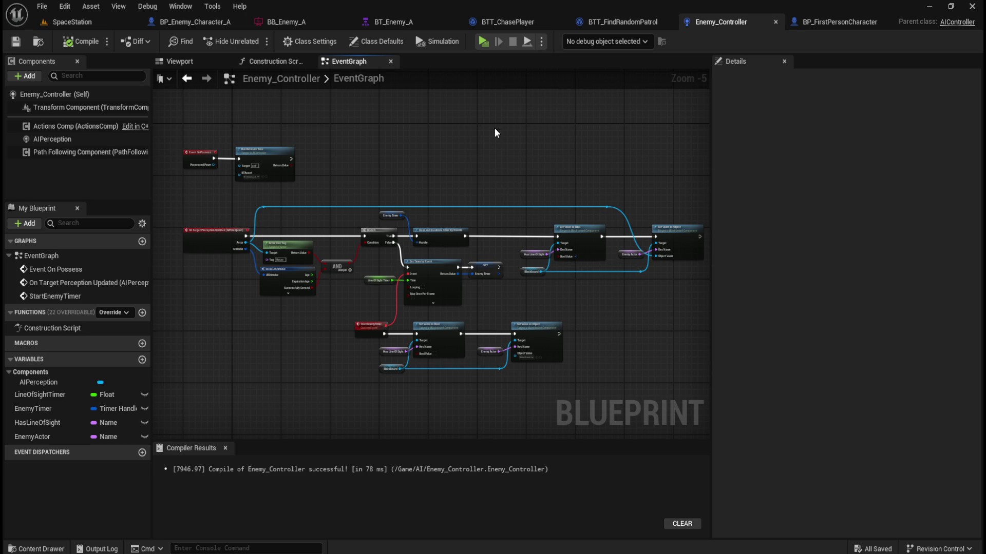
{"action": "left_click", "coordinate": [840, 24]}
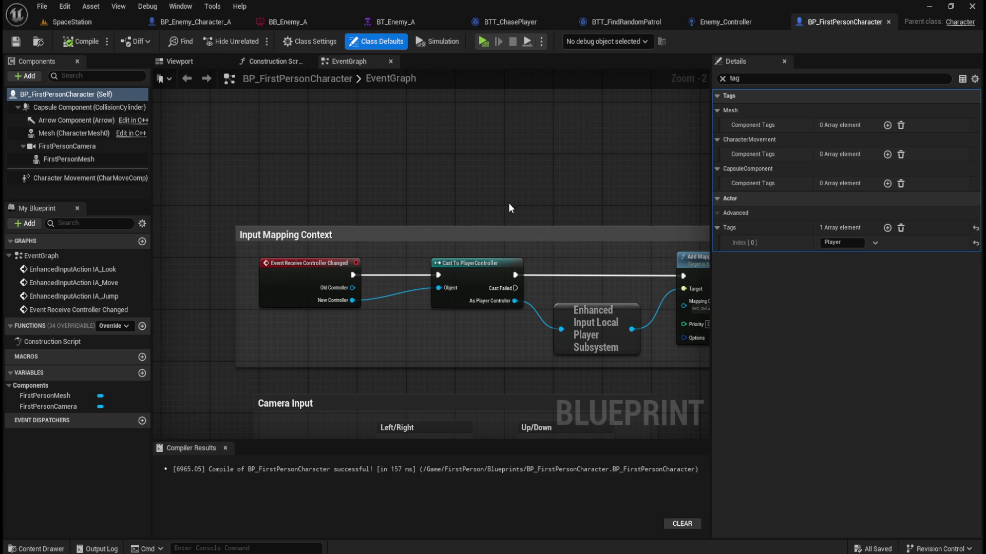
Switch to the BP_Enemy_Character_A tab to show its empty EventGraph
{"action": "left_click", "coordinate": [207, 24]}
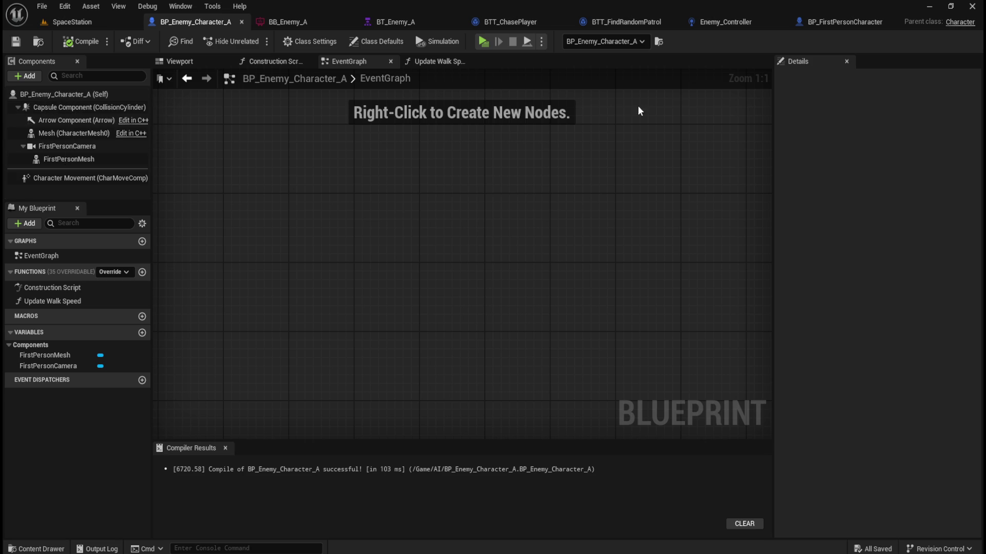
Filter the enemy character's Class Defaults for 'rotation' to enable Use Controller Rotation Yaw
{"action": "left_click", "coordinate": [82, 98]}
{"action": "left_click", "coordinate": [818, 79]}
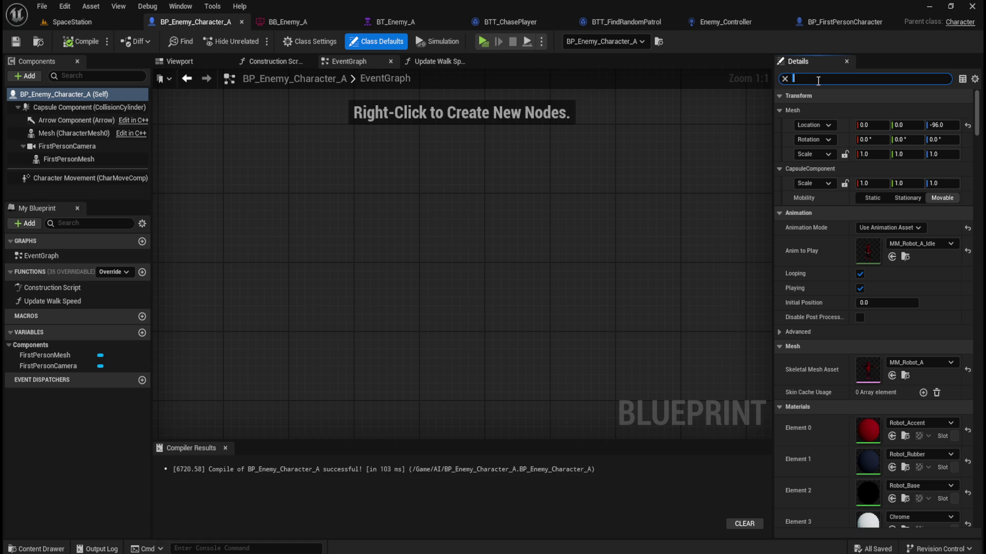
{"action": "type", "text": "rotation"}
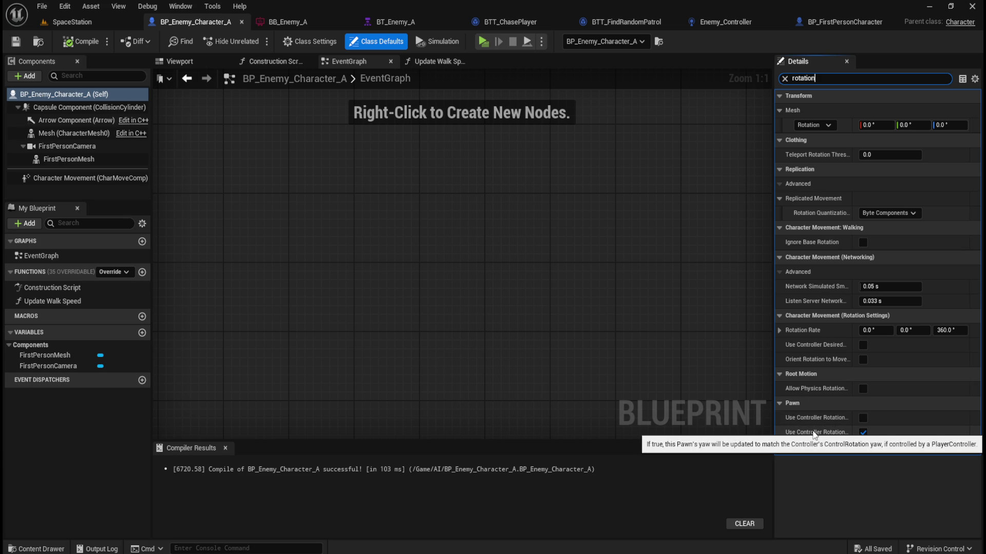
{"action": "left_click_drag", "start_coordinate": [775, 436], "coordinate": [728, 433]}
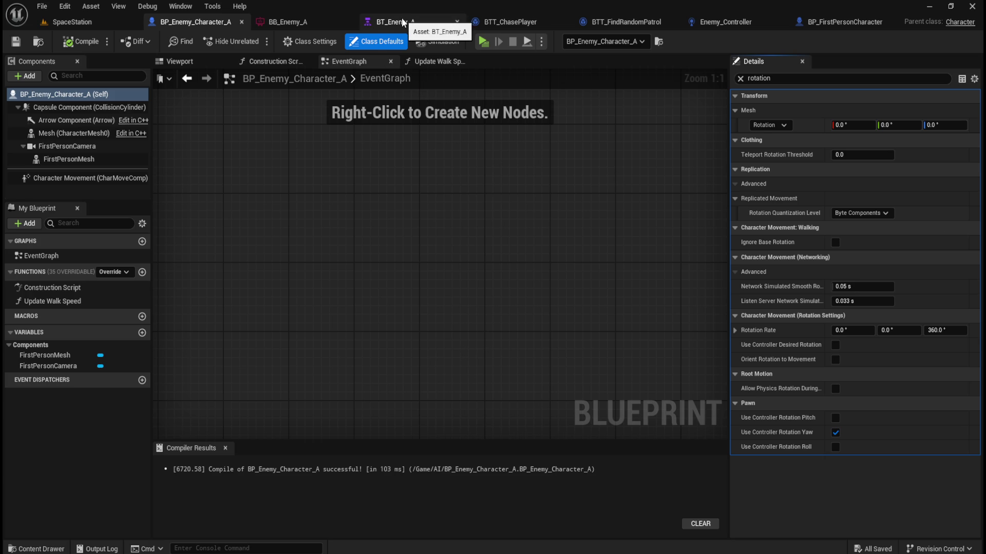
Compile BP_Enemy_Character_A and bring up the BT_Enemy_A behavior tree
{"action": "left_click", "coordinate": [77, 41]}
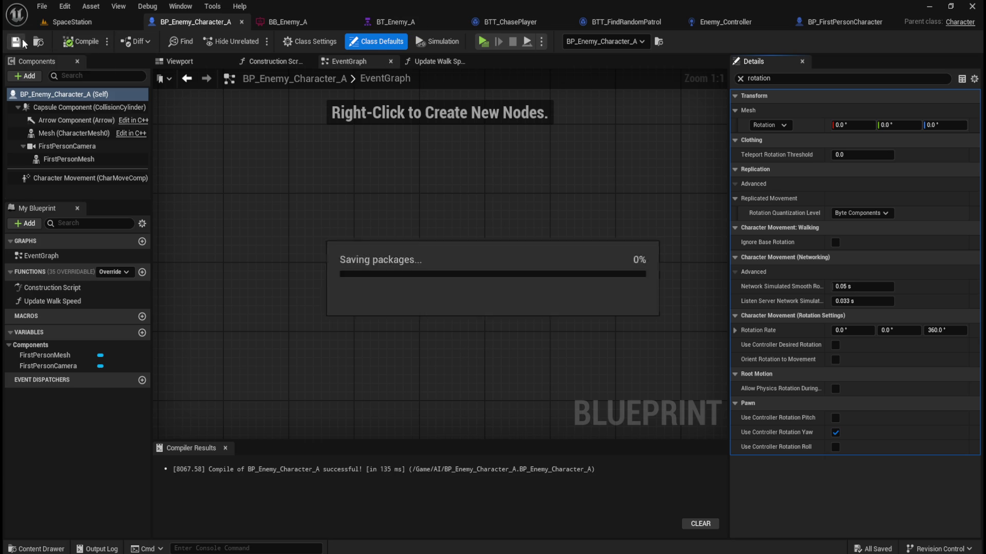
{"action": "left_click", "coordinate": [408, 23]}
{"action": "left_click_drag", "start_coordinate": [515, 279], "coordinate": [388, 270]}
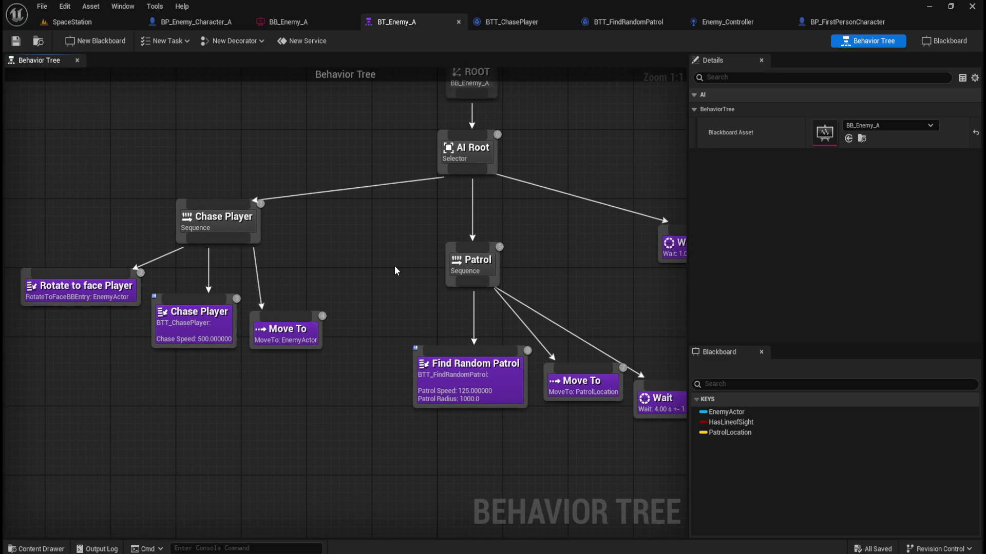
Add a Blackboard Based Condition decorator (EnemyActor Is Set) to Chase Player and select it
{"action": "right_click", "coordinate": [214, 227]}
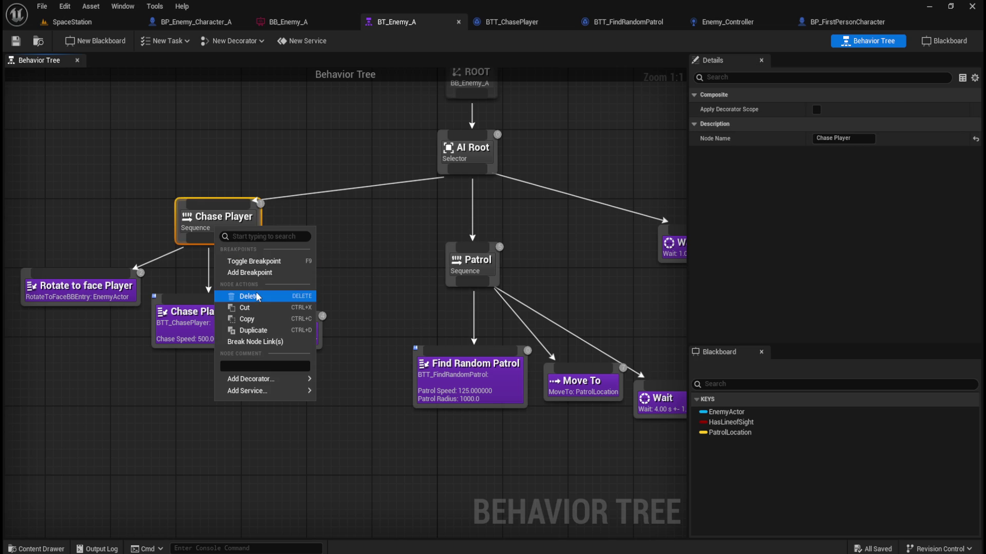
{"action": "mouse_move", "coordinate": [266, 381]}
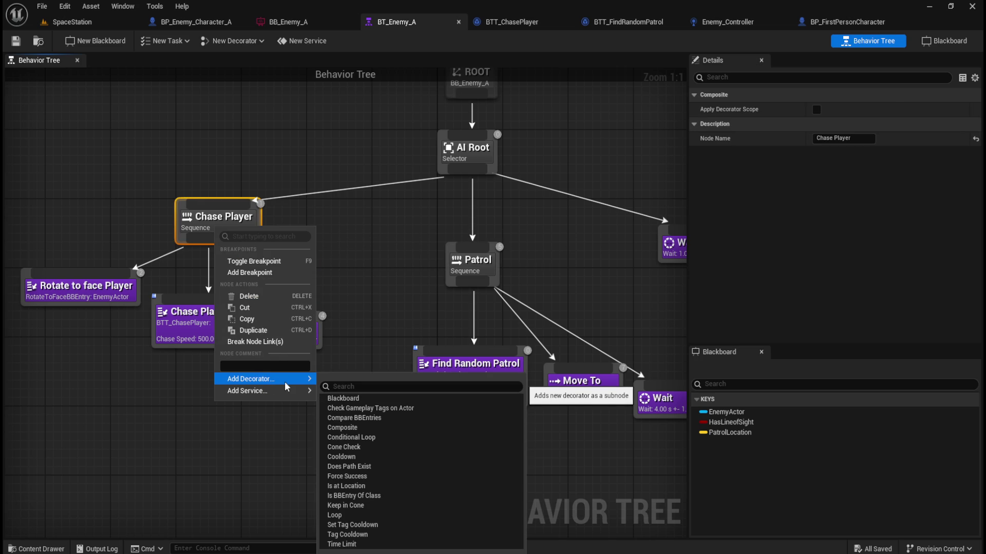
{"action": "left_click", "coordinate": [358, 400]}
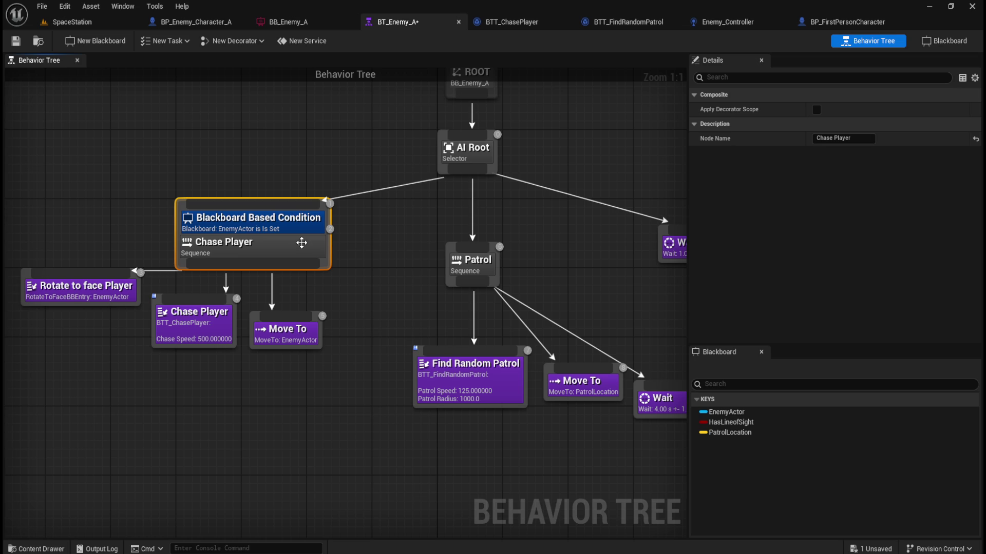
{"action": "left_click", "coordinate": [285, 221]}
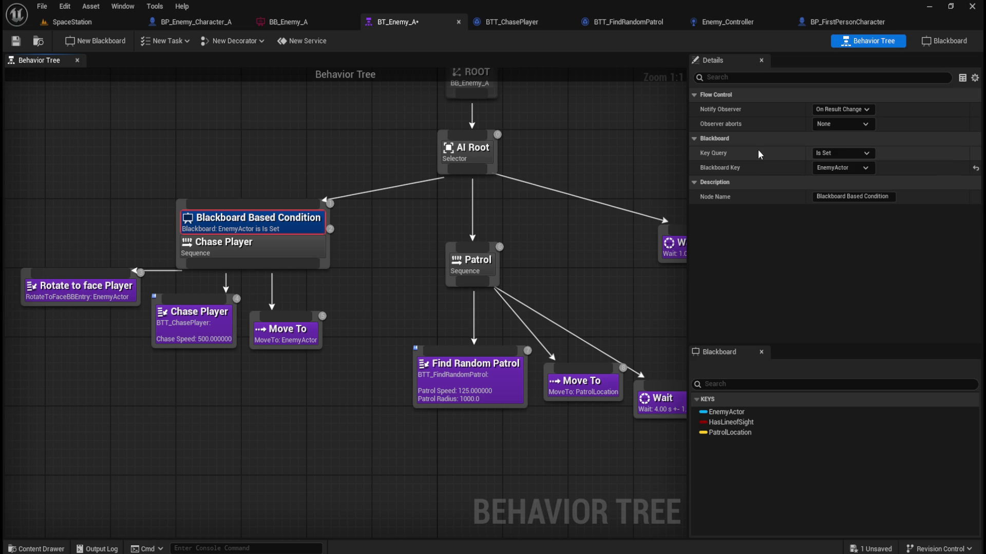
Set the decorator's Observer aborts to Both and move Chase Player's three child tasks lower
{"action": "left_click", "coordinate": [837, 125]}
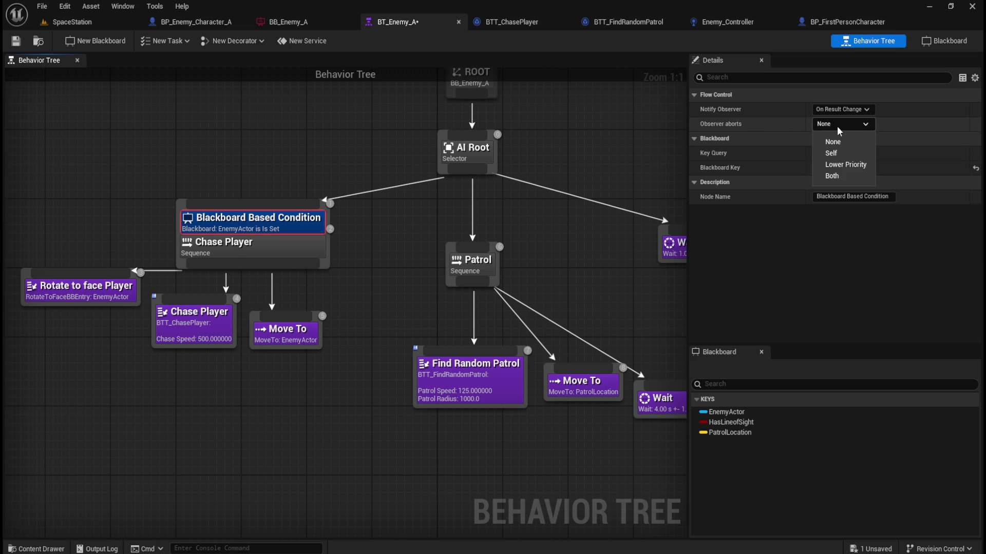
{"action": "left_click", "coordinate": [827, 178]}
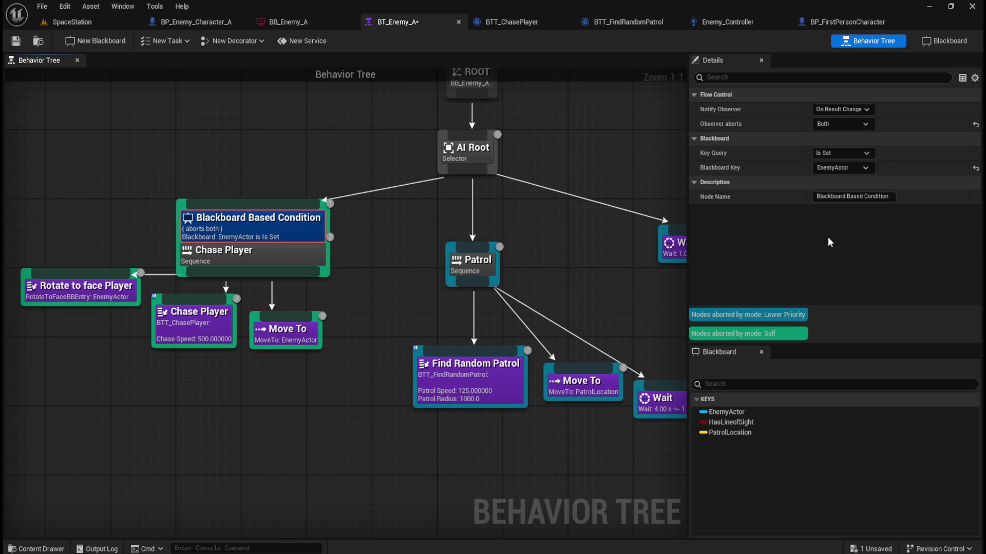
{"action": "left_click_drag", "start_coordinate": [98, 374], "coordinate": [308, 296]}
{"action": "left_click_drag", "start_coordinate": [212, 330], "coordinate": [211, 361]}
{"action": "left_click", "coordinate": [355, 298]}
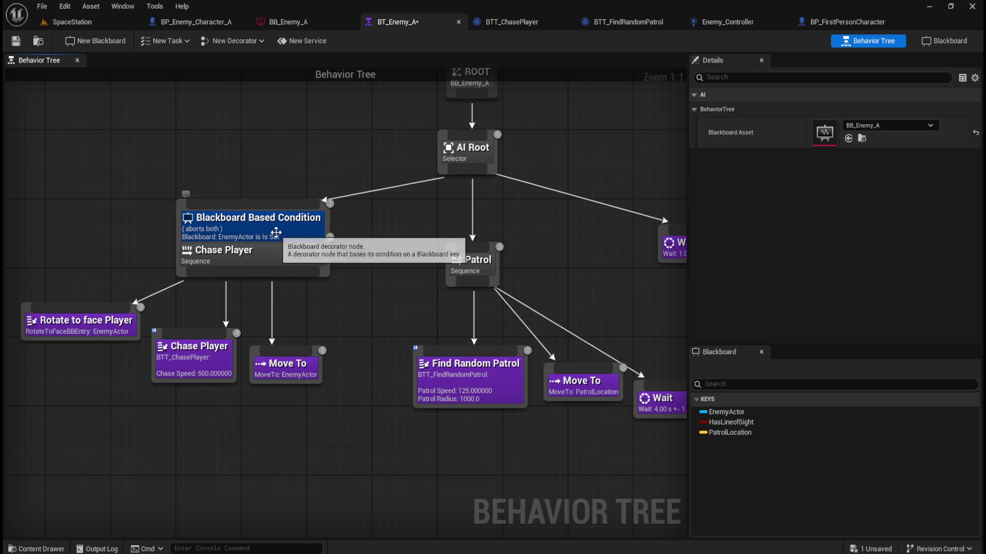
Set the decorator's Blackboard Key to HasLineofSight and rename it 'Has Line of Sight?'
{"action": "left_click", "coordinate": [276, 234]}
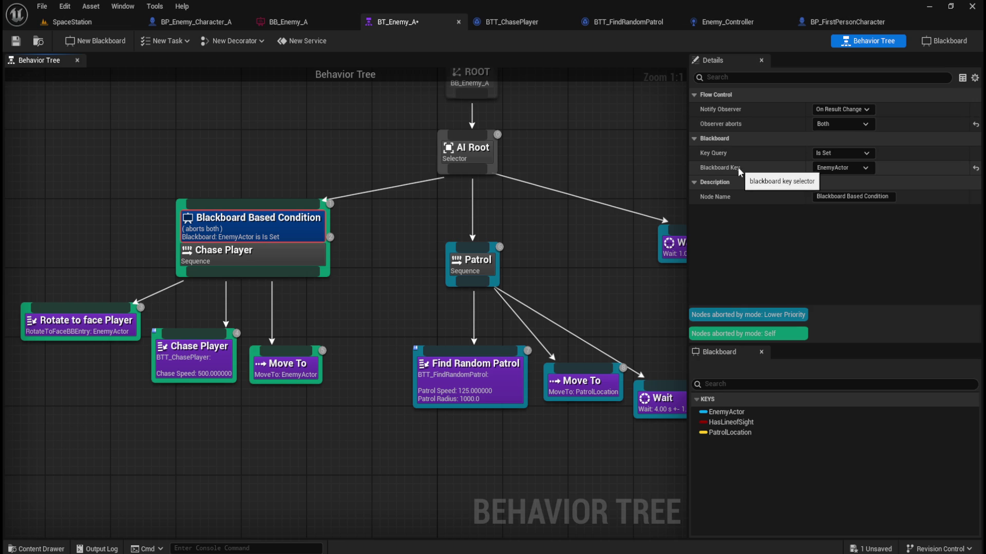
{"action": "left_click", "coordinate": [839, 171]}
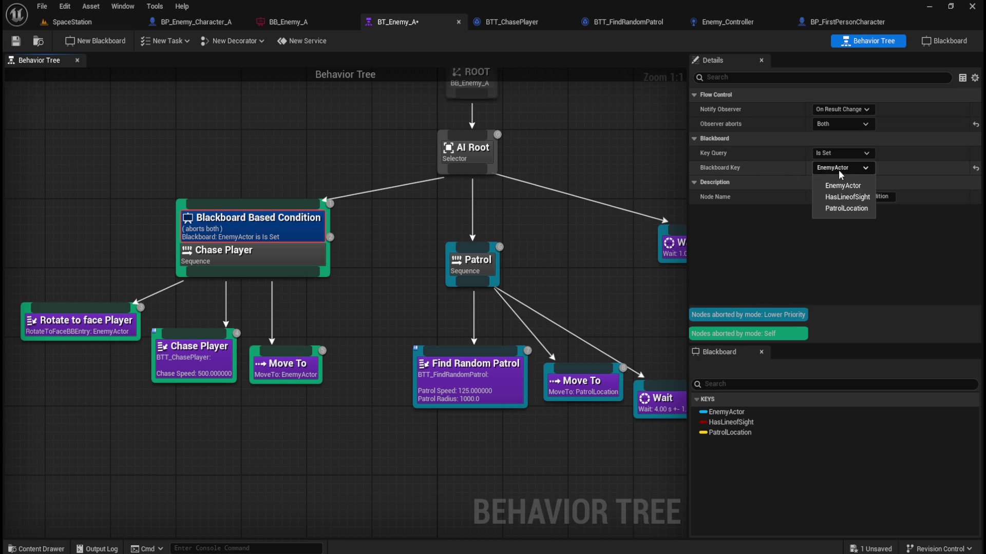
{"action": "left_click", "coordinate": [853, 197]}
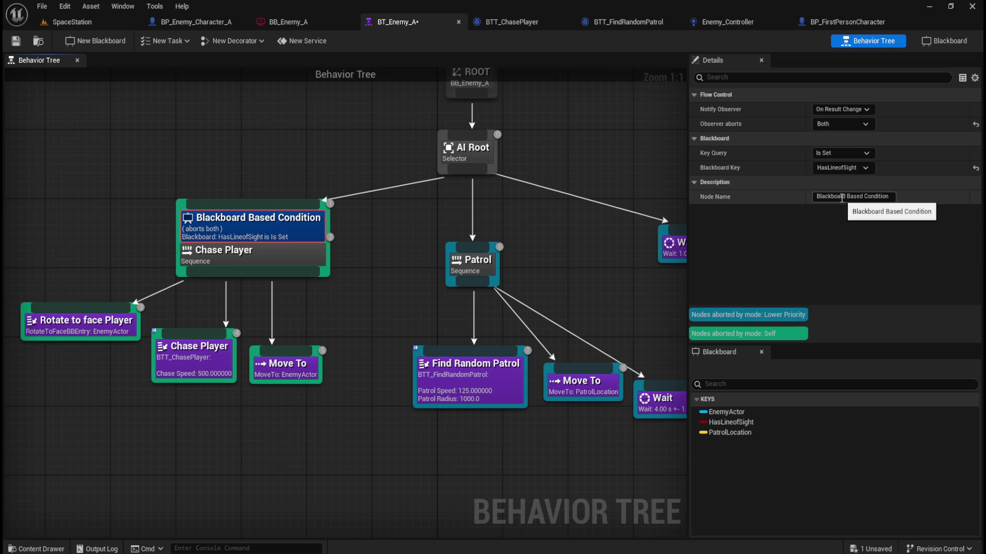
{"action": "left_click", "coordinate": [842, 197]}
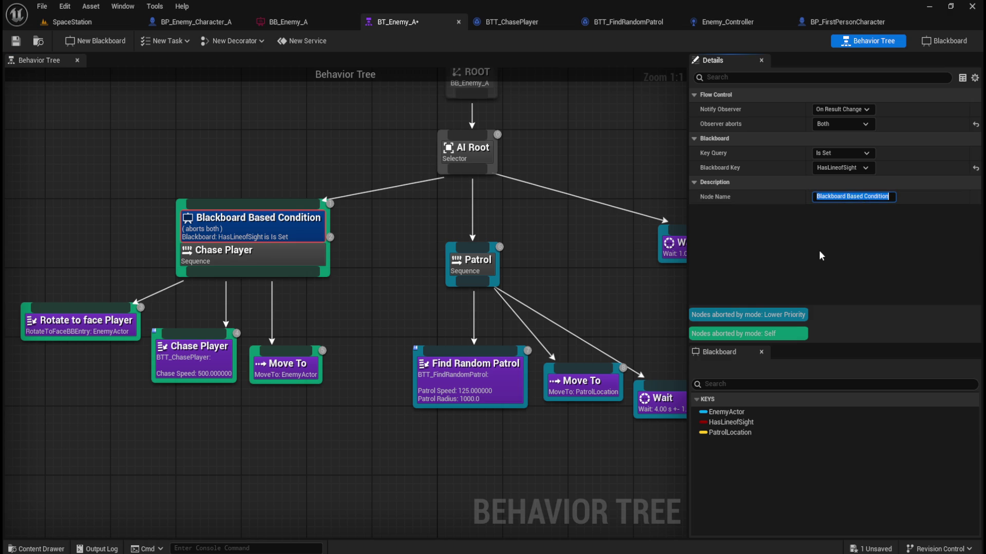
{"action": "type", "text": "Has Line of"}
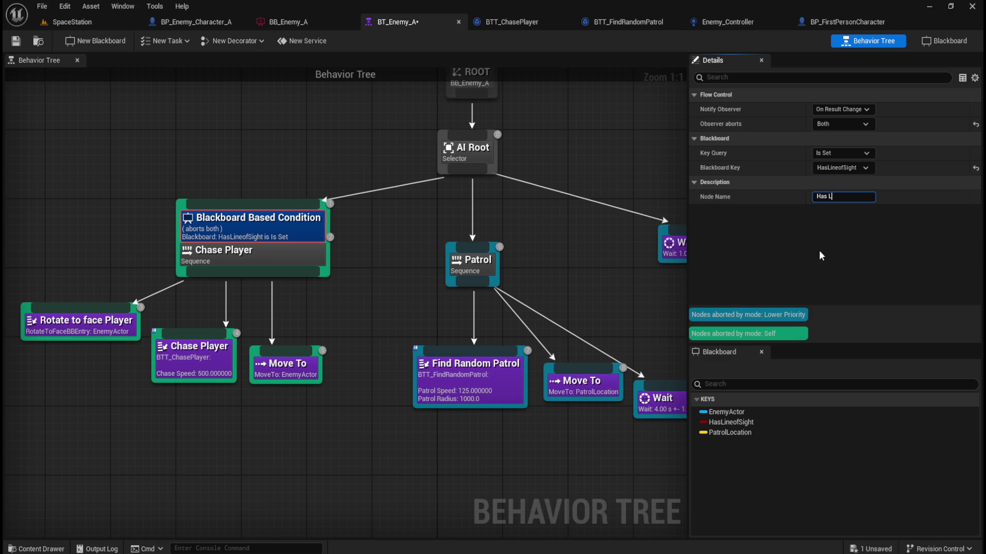
{"action": "type", "text": " Sight?"}
{"action": "key", "text": "Return"}
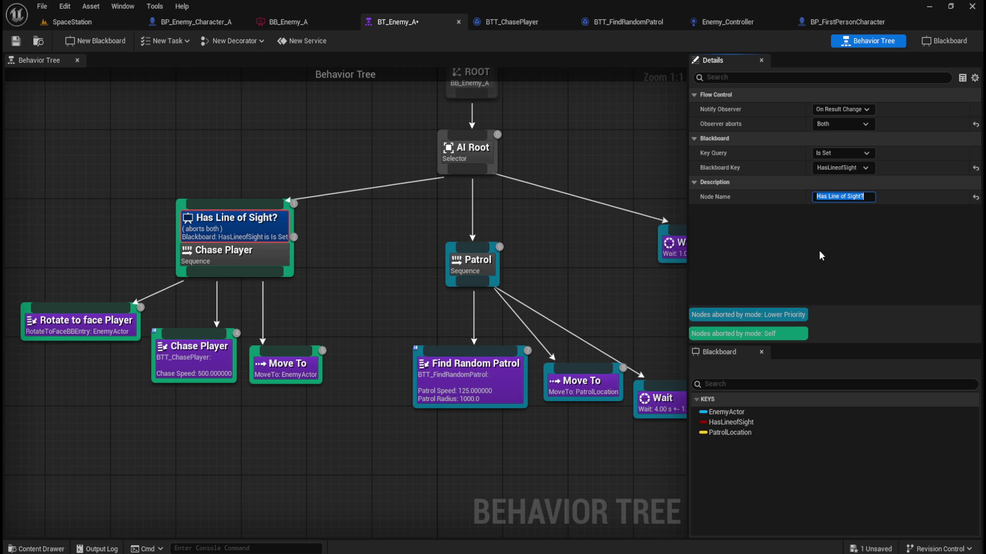
{"action": "left_click", "coordinate": [380, 247]}
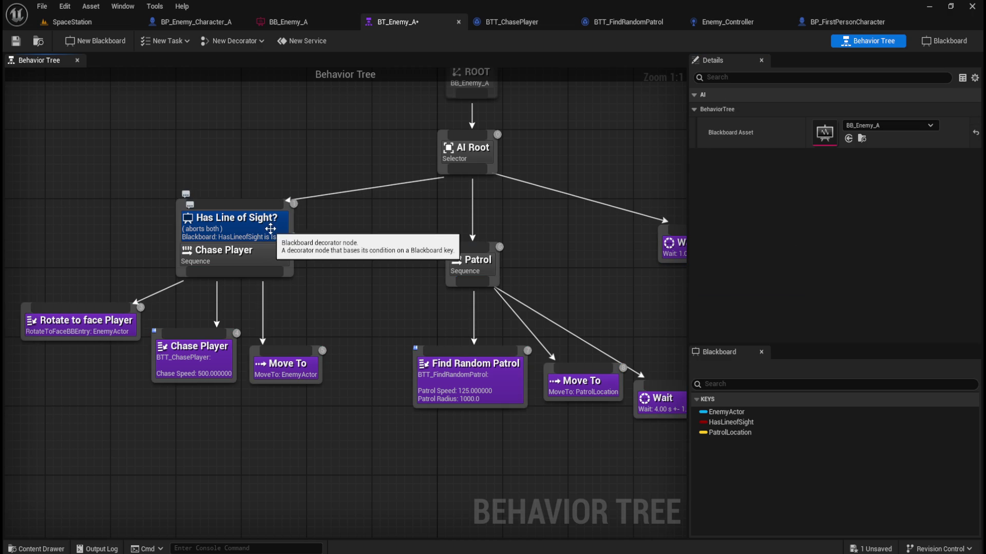
Confirm the decorator keeps HasLineofSight, save BT_Enemy_A, and return to the SpaceStation level
{"action": "left_click", "coordinate": [285, 225]}
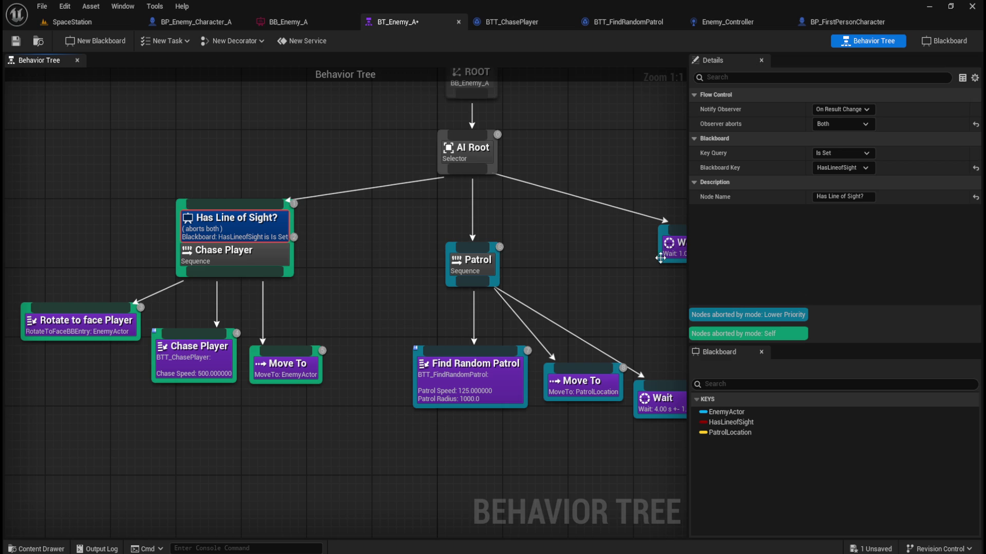
{"action": "left_click", "coordinate": [352, 254]}
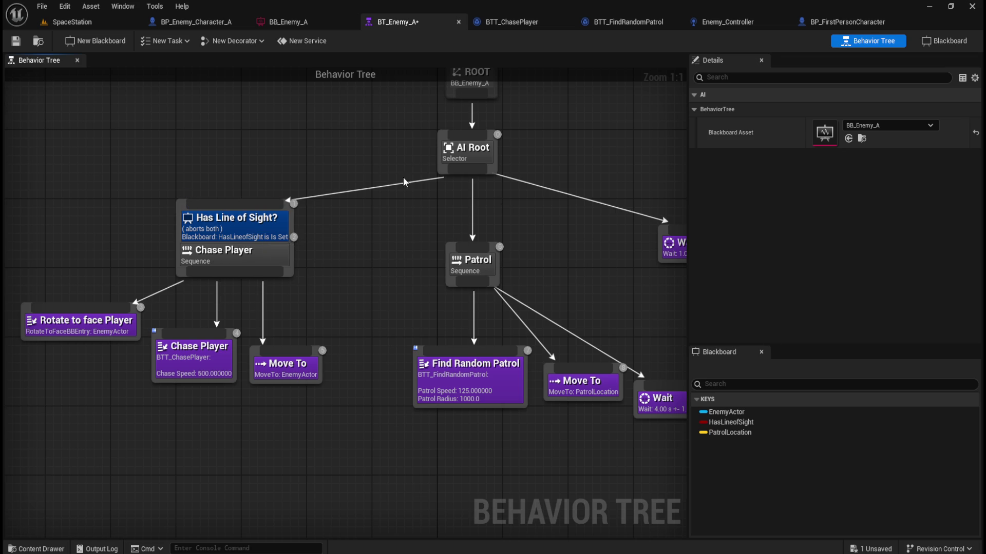
{"action": "left_click", "coordinate": [234, 222]}
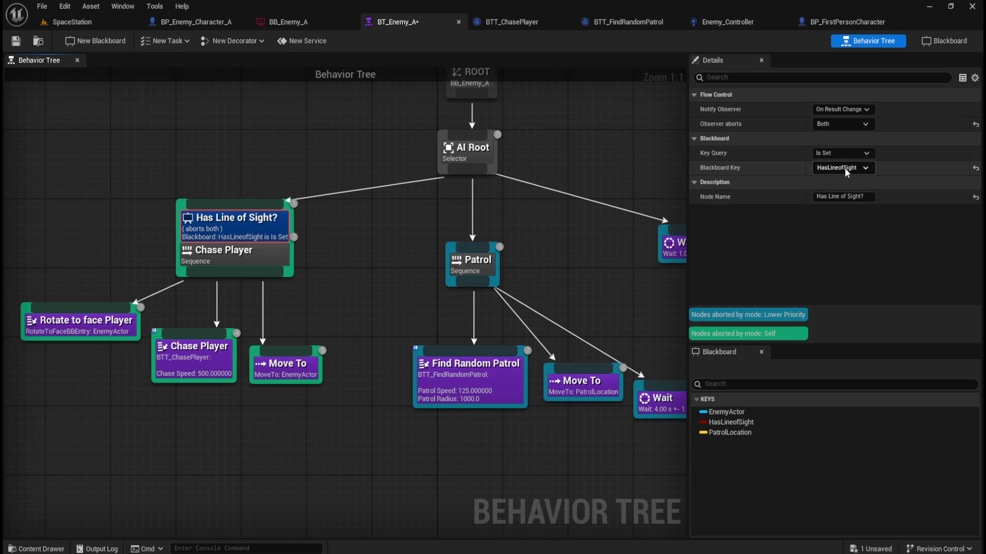
{"action": "left_click", "coordinate": [867, 167]}
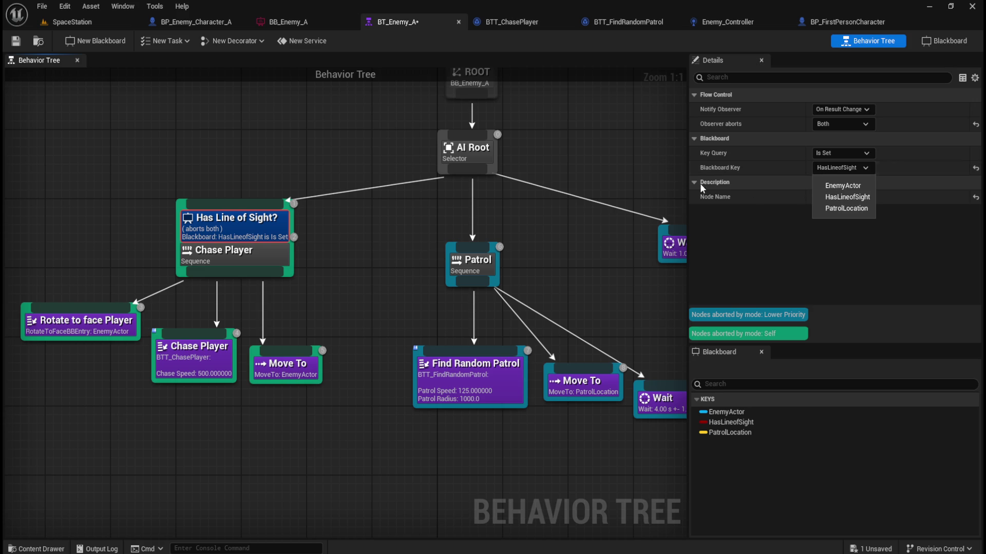
{"action": "left_click", "coordinate": [339, 287]}
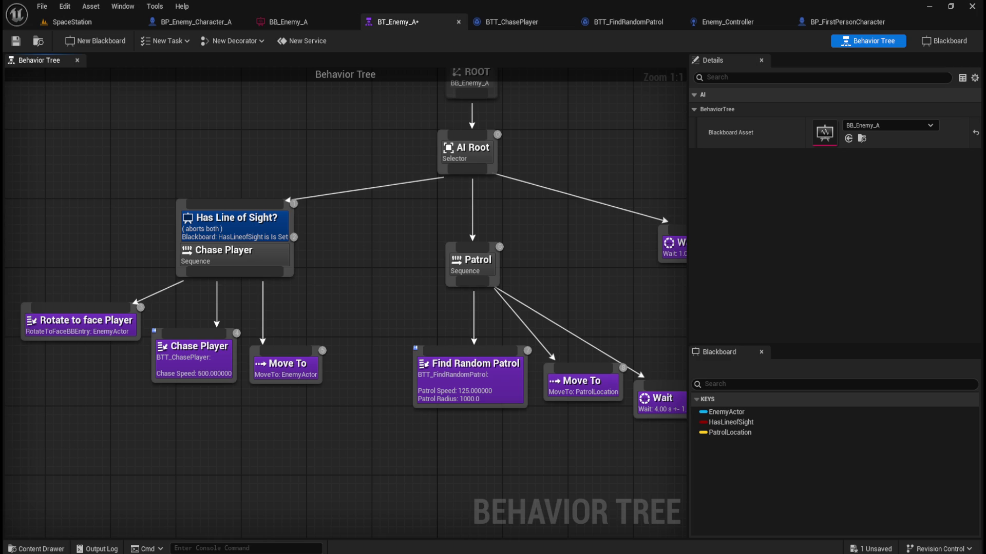
{"action": "left_click", "coordinate": [20, 42]}
{"action": "left_click", "coordinate": [94, 23]}
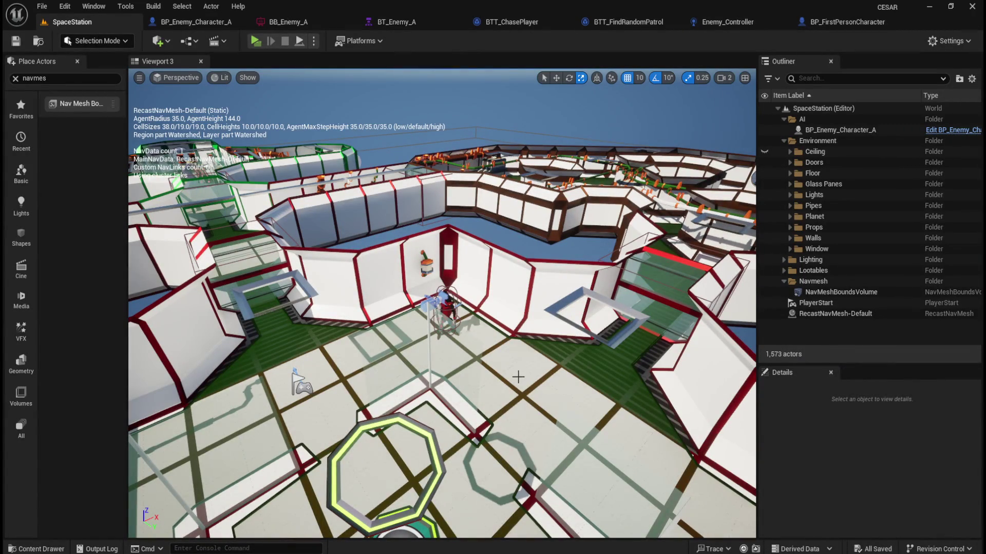
{"action": "left_click", "coordinate": [313, 41]}
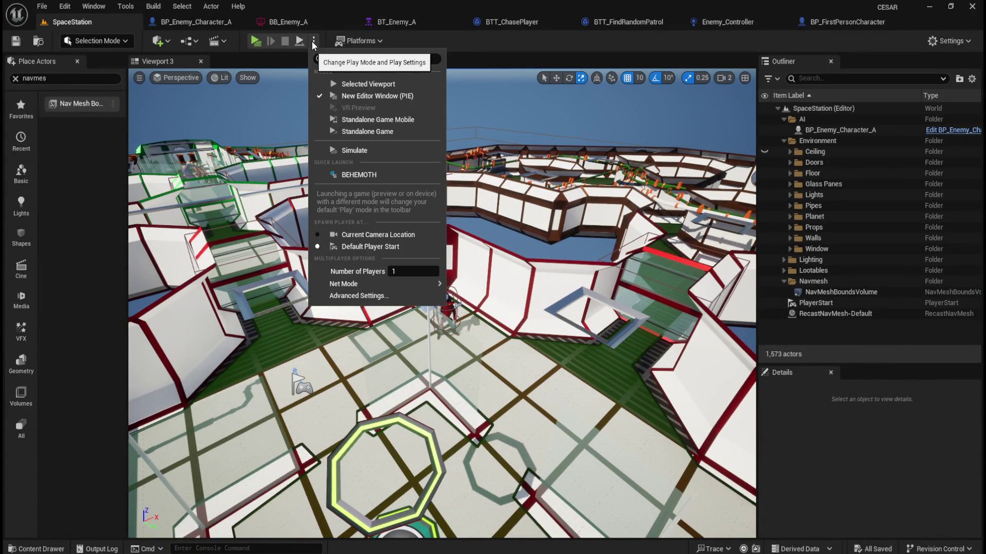
{"action": "left_click", "coordinate": [349, 150]}
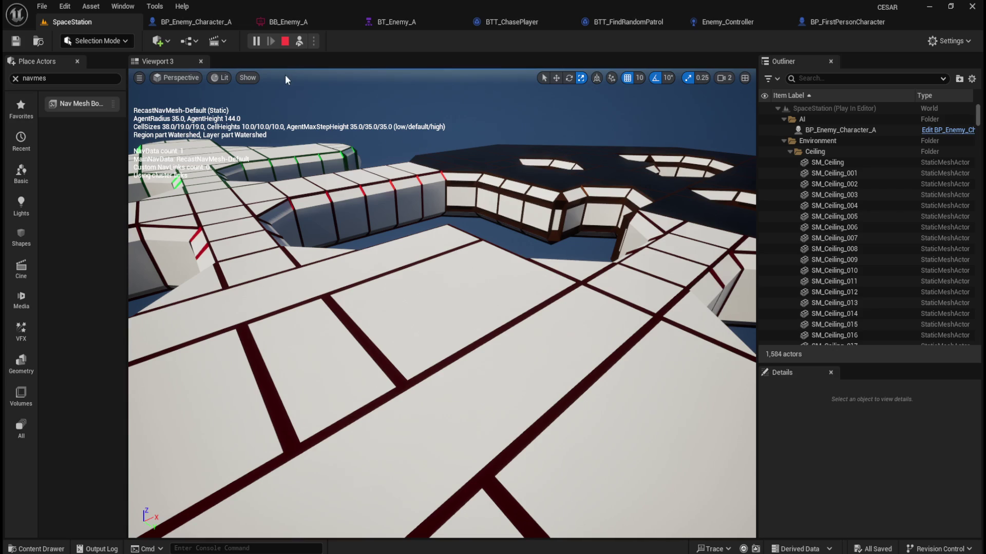
{"action": "left_click", "coordinate": [285, 41]}
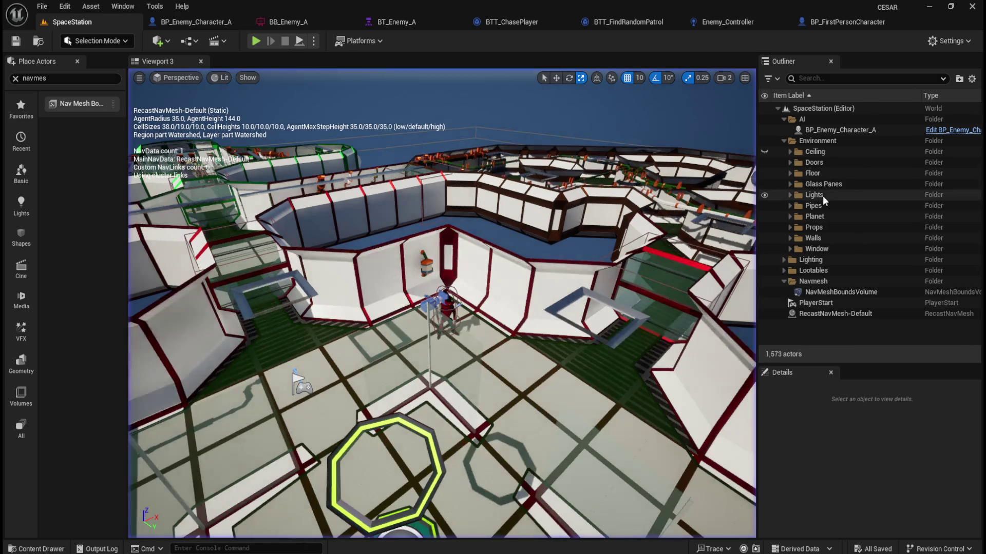
Expand the Ceiling folder in the Outliner and begin the selection at the first SM_Ceiling actor
{"action": "left_click", "coordinate": [765, 153]}
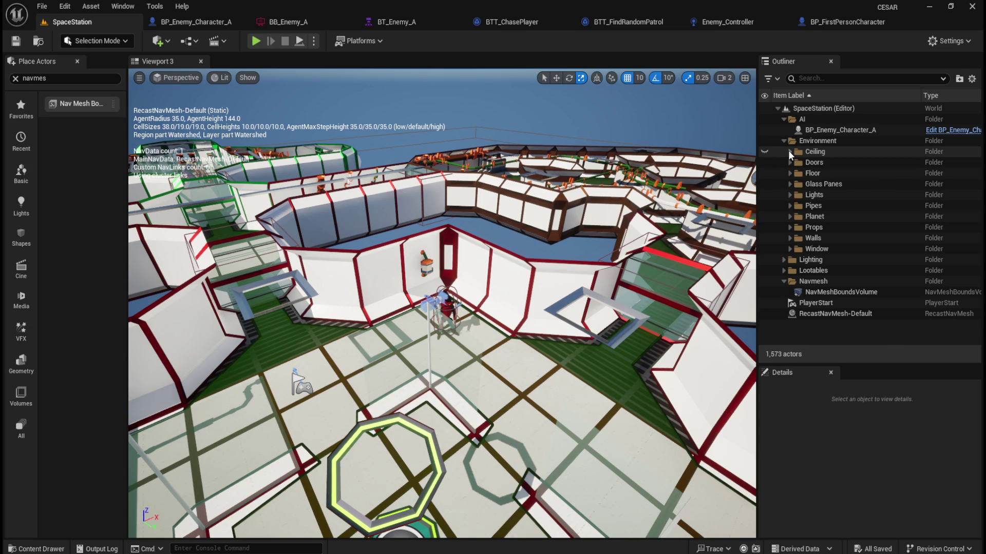
{"action": "left_click", "coordinate": [789, 152]}
{"action": "left_click", "coordinate": [826, 163]}
{"action": "scroll", "coordinate": [847, 190], "scroll_direction": "down", "scroll_amount": 2}
{"action": "scroll", "coordinate": [848, 192], "scroll_direction": "down", "scroll_amount": 5}
{"action": "scroll", "coordinate": [899, 226], "scroll_direction": "up", "scroll_amount": 5}
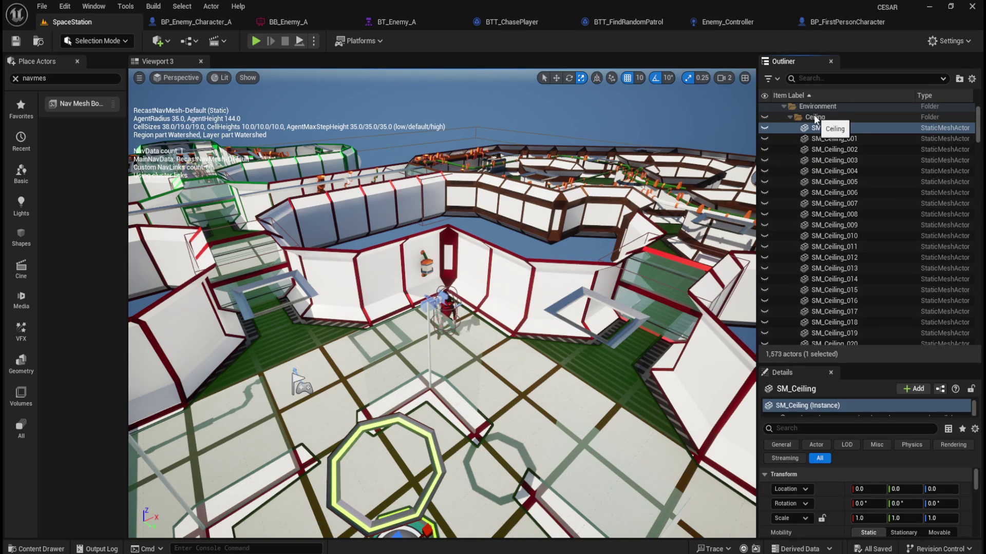
{"action": "left_click", "coordinate": [836, 139]}
{"action": "left_click", "coordinate": [837, 127]}
{"action": "left_click_drag", "start_coordinate": [980, 130], "coordinate": [973, 329]}
Extend the selection to all 266 SM_Ceiling actors and switch off Rendering > Visible
{"action": "left_click", "coordinate": [837, 260], "text": "shift"}
{"action": "scroll", "coordinate": [818, 485], "scroll_direction": "down", "scroll_amount": 10}
{"action": "scroll", "coordinate": [829, 485], "scroll_direction": "down", "scroll_amount": 5}
{"action": "scroll", "coordinate": [835, 483], "scroll_direction": "down", "scroll_amount": 8}
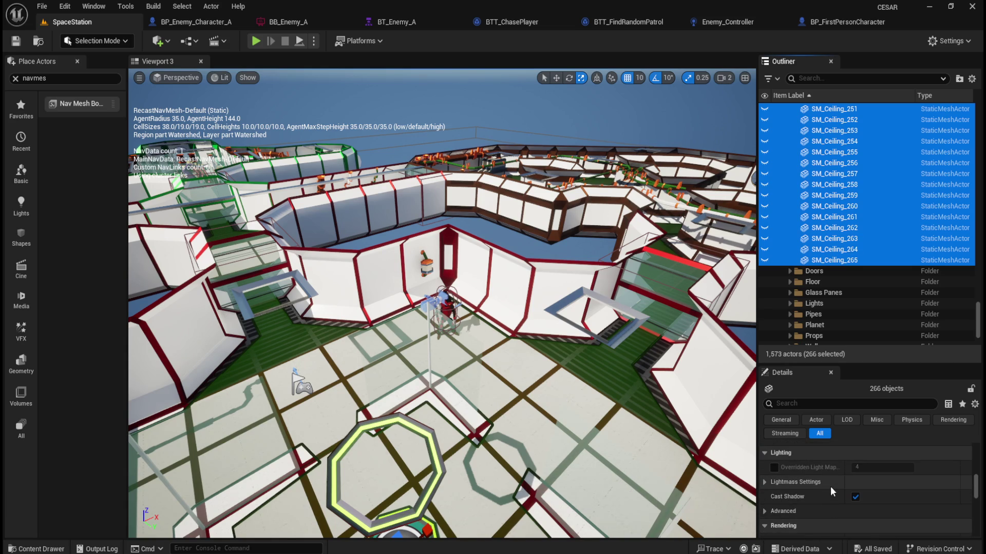
{"action": "scroll", "coordinate": [830, 486], "scroll_direction": "down", "scroll_amount": 3}
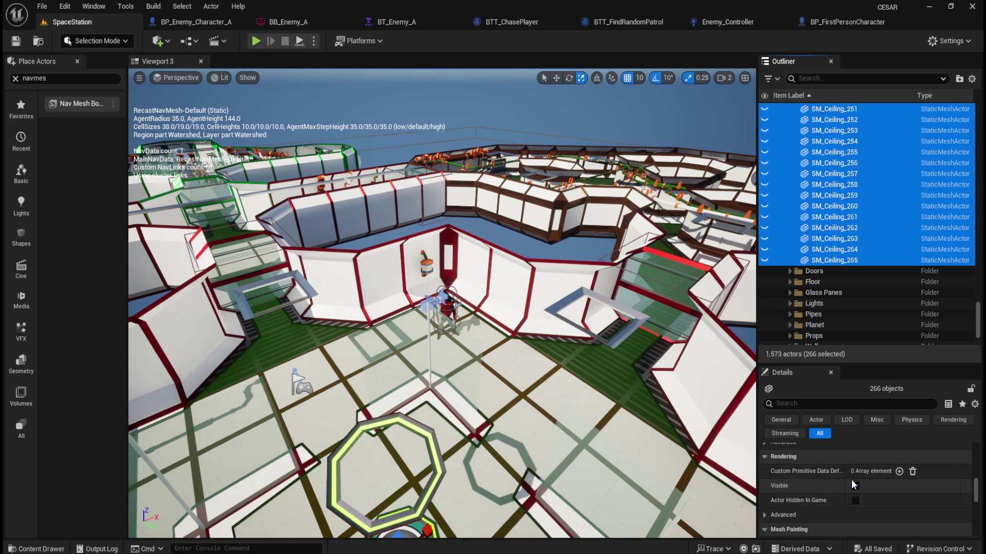
{"action": "left_click", "coordinate": [854, 485]}
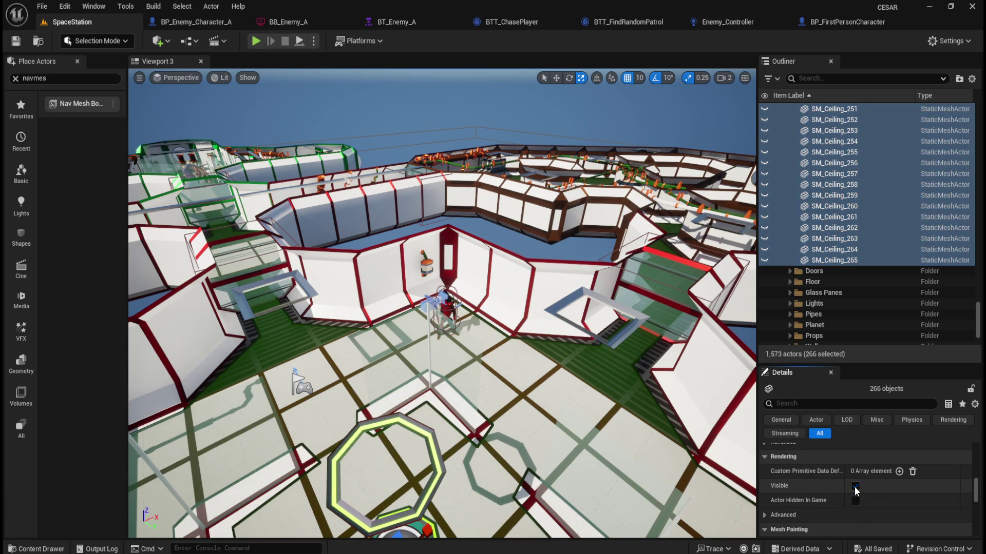
{"action": "right_click", "coordinate": [514, 364]}
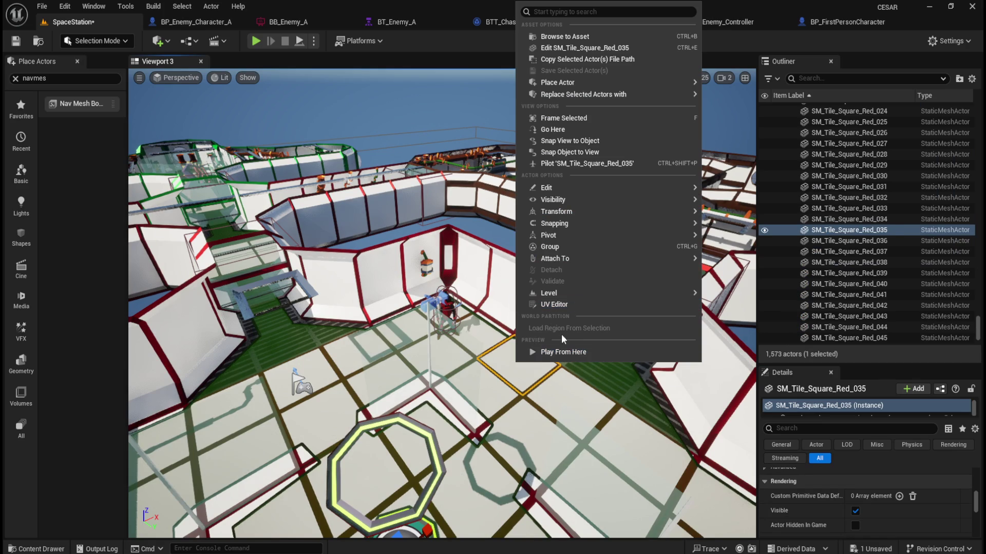
Simulate the SpaceStation level, move the camera over it, then stop the simulation
{"action": "left_click", "coordinate": [314, 41]}
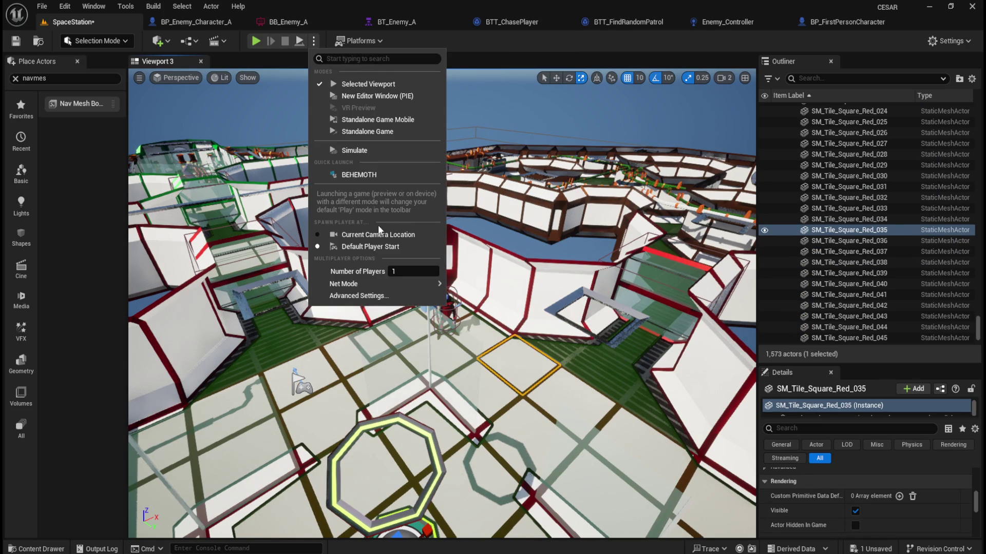
{"action": "left_click", "coordinate": [368, 151]}
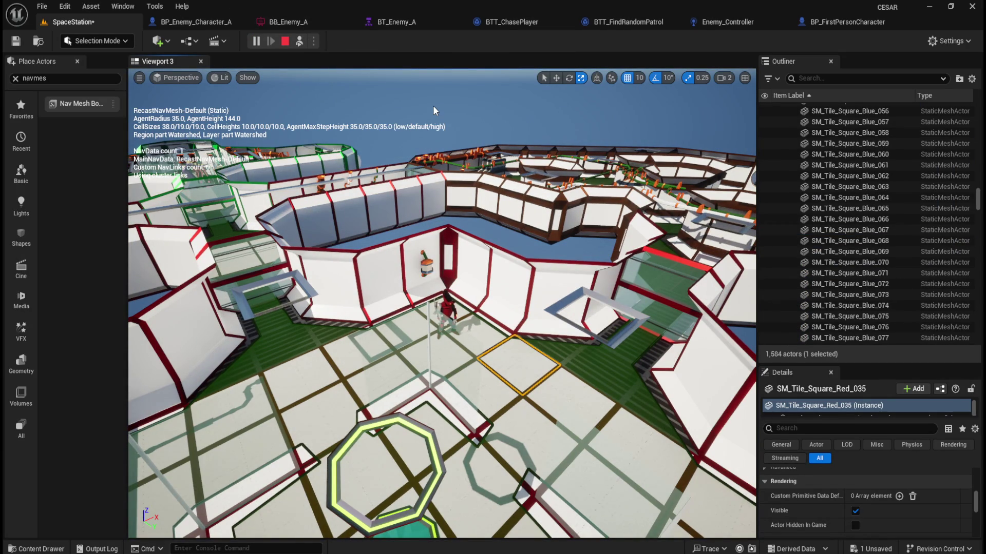
{"action": "mouse_move", "coordinate": [432, 113]}
{"action": "left_mouse_down"}
{"action": "mouse_move", "coordinate": [462, 116]}
{"action": "mouse_move", "coordinate": [418, 204]}
{"action": "left_mouse_up"}
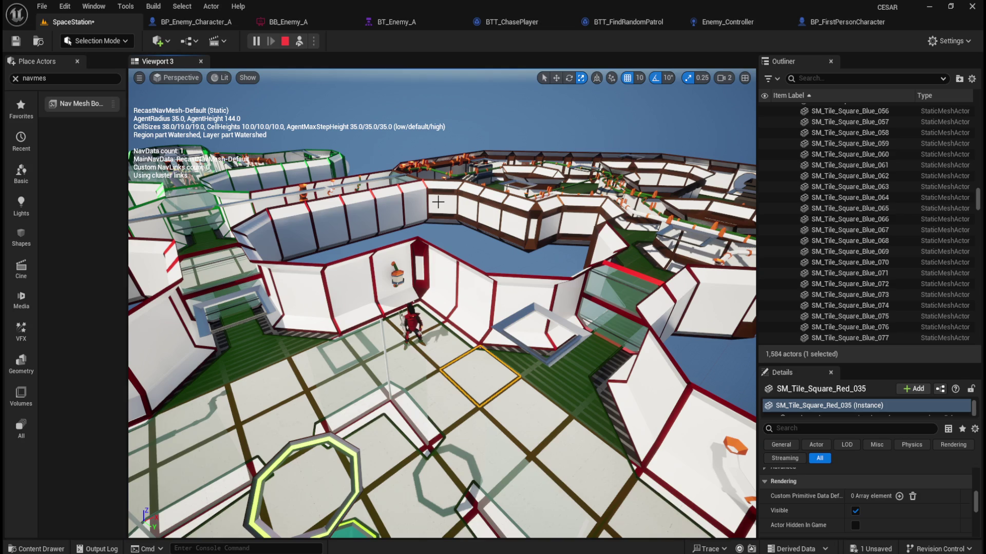
{"action": "left_click", "coordinate": [455, 207]}
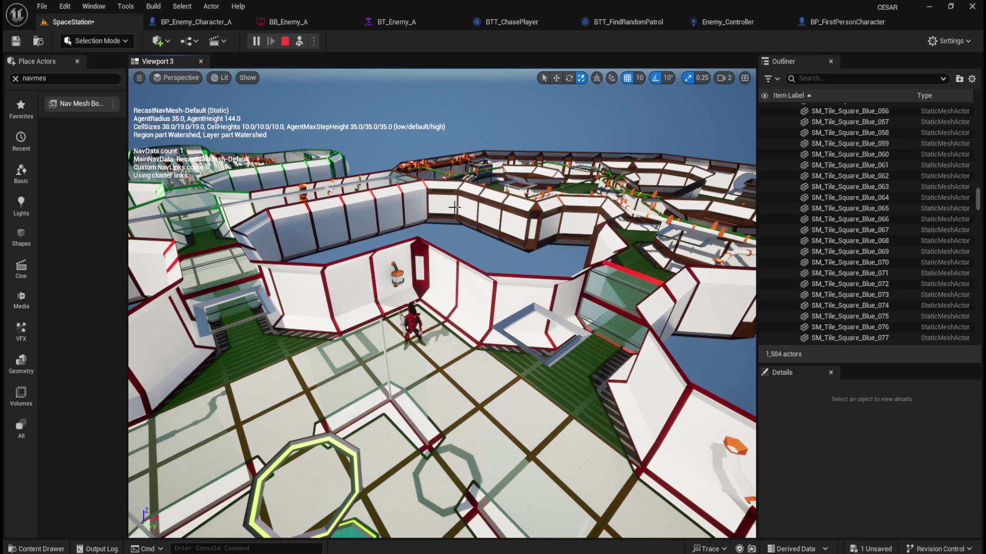
{"action": "left_click", "coordinate": [282, 39]}
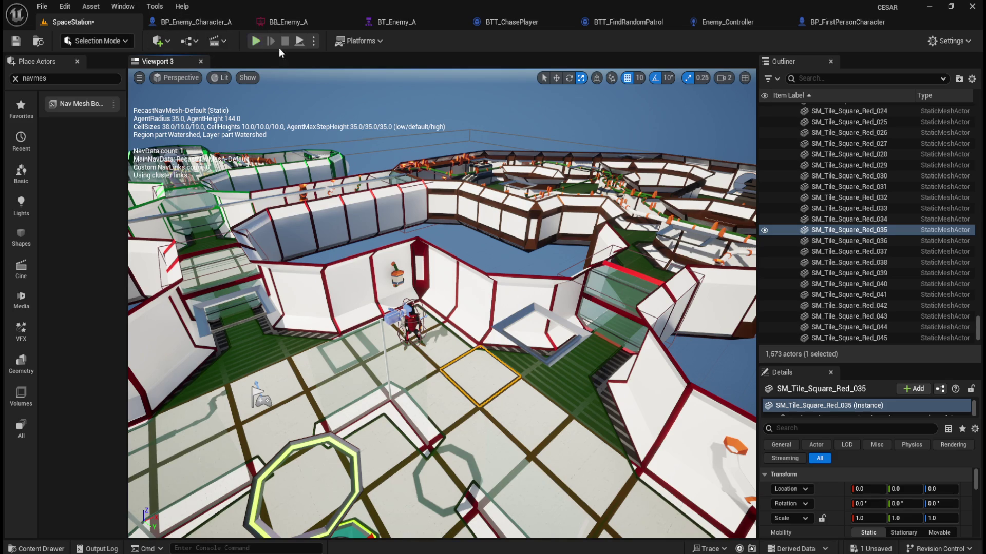
Restart the simulation and bring up BP_FirstPersonCharacter's event graph while it runs
{"action": "left_click", "coordinate": [314, 41]}
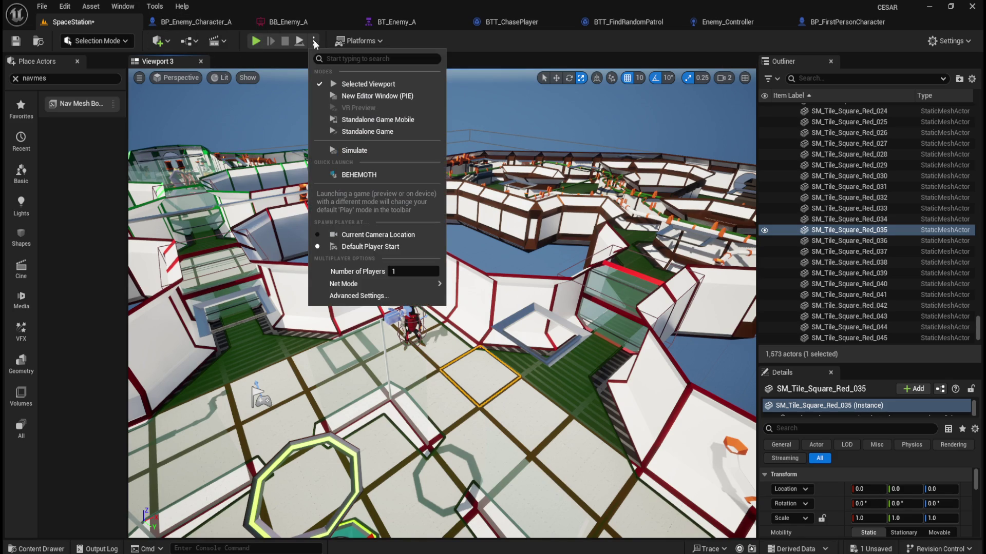
{"action": "left_click", "coordinate": [355, 151]}
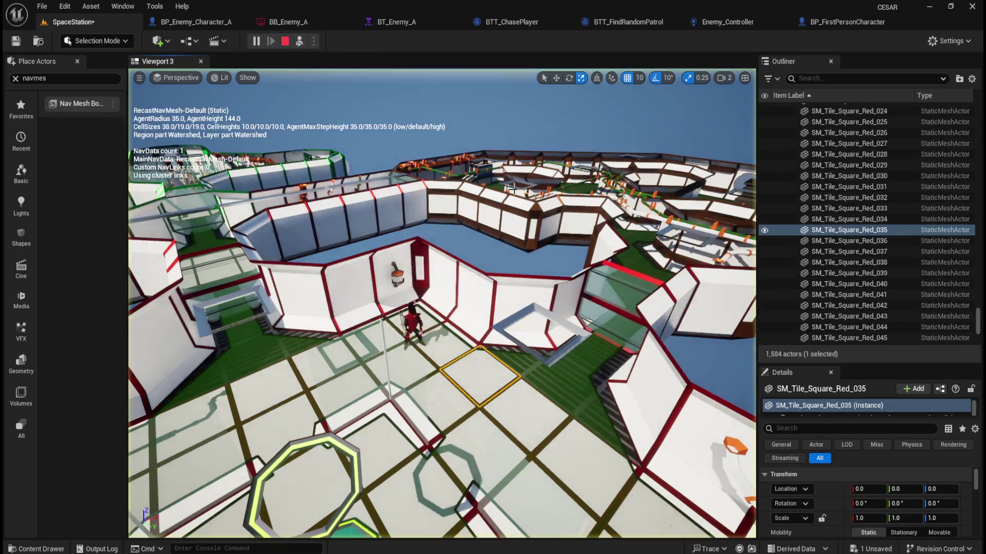
{"action": "left_click", "coordinate": [854, 21]}
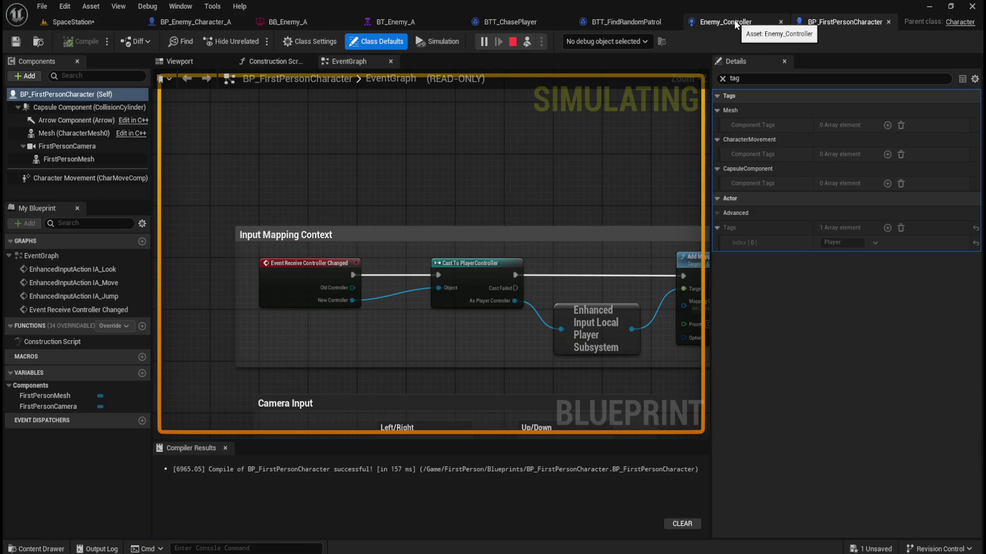
Flip between the BTT_FindRandomPatrol and BTT_ChasePlayer task tabs
{"action": "scroll", "coordinate": [342, 221], "scroll_direction": "down", "scroll_amount": 3}
{"action": "scroll", "coordinate": [481, 205], "scroll_direction": "up", "scroll_amount": 1}
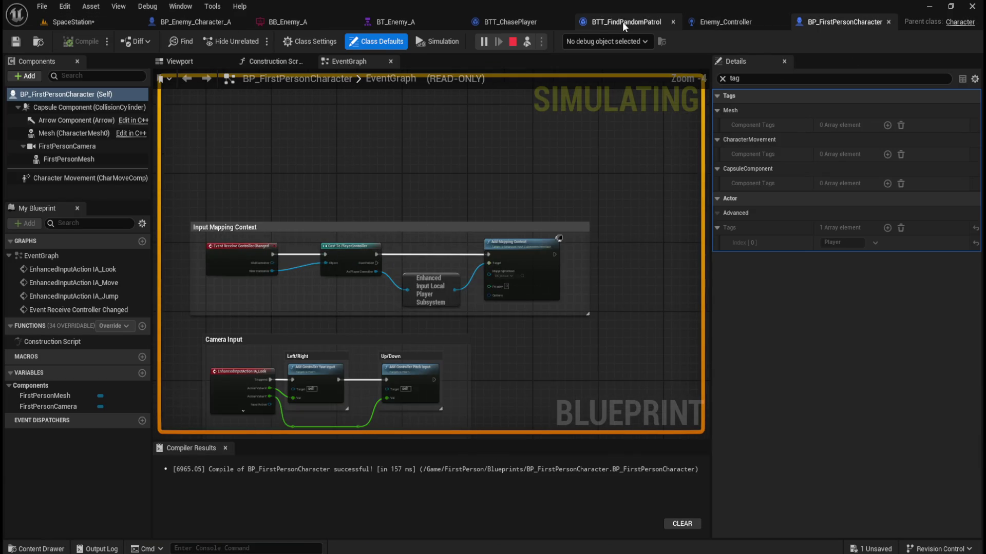
{"action": "left_click", "coordinate": [620, 22]}
{"action": "left_click", "coordinate": [503, 22]}
{"action": "left_click", "coordinate": [590, 21]}
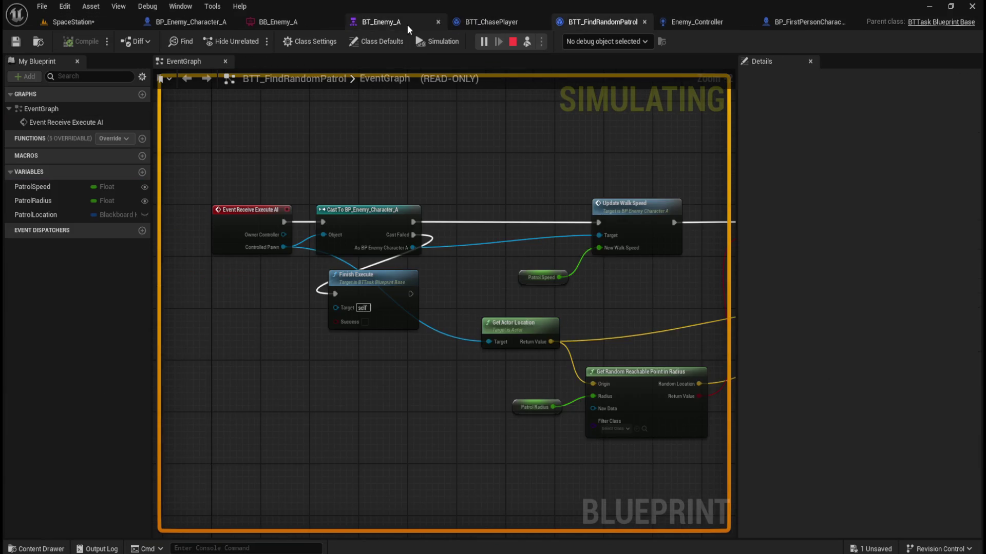
Inspect the live BT_Enemy_A tree (HasLineofSight false, Chase Player skipped), then return to SpaceStation
{"action": "left_click", "coordinate": [417, 23]}
{"action": "scroll", "coordinate": [461, 181], "scroll_direction": "down", "scroll_amount": 2}
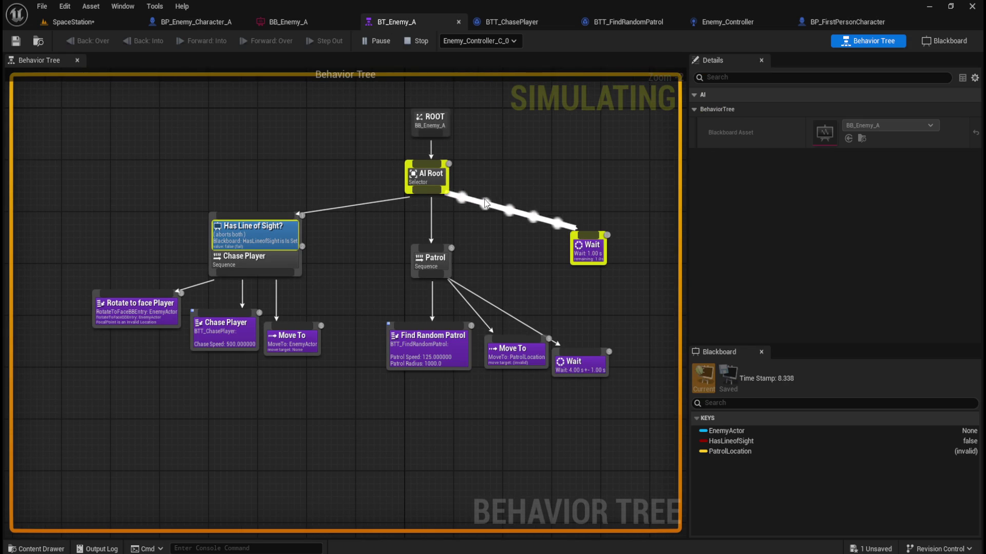
{"action": "scroll", "coordinate": [252, 226], "scroll_direction": "up", "scroll_amount": 1}
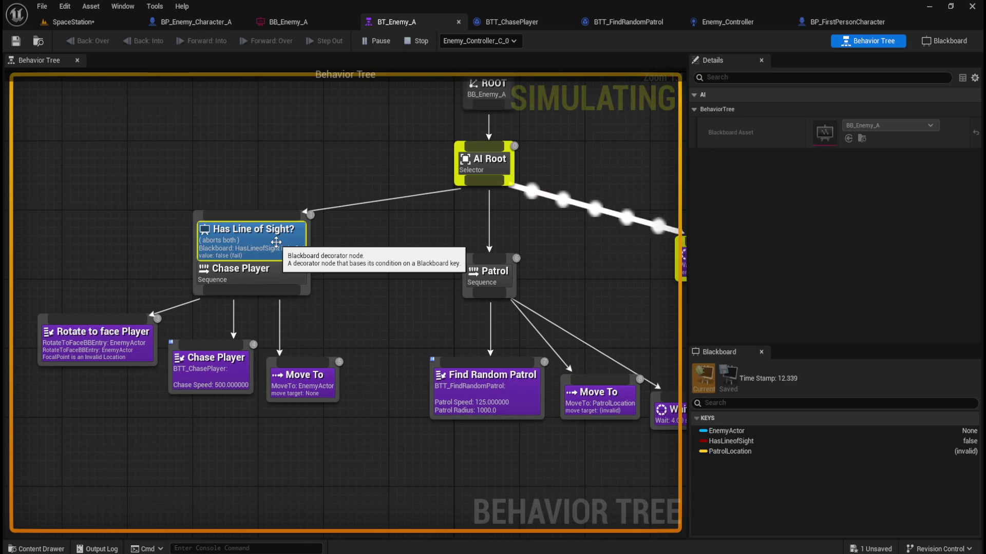
{"action": "scroll", "coordinate": [385, 263], "scroll_direction": "down", "scroll_amount": 2}
{"action": "scroll", "coordinate": [528, 291], "scroll_direction": "up", "scroll_amount": 2}
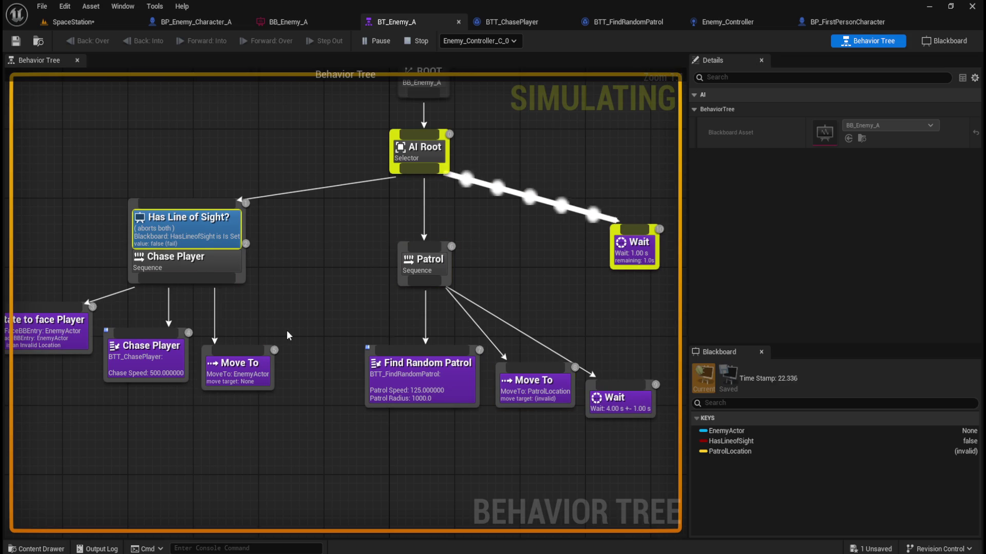
{"action": "scroll", "coordinate": [309, 334], "scroll_direction": "down", "scroll_amount": 2}
{"action": "scroll", "coordinate": [452, 254], "scroll_direction": "up", "scroll_amount": 1}
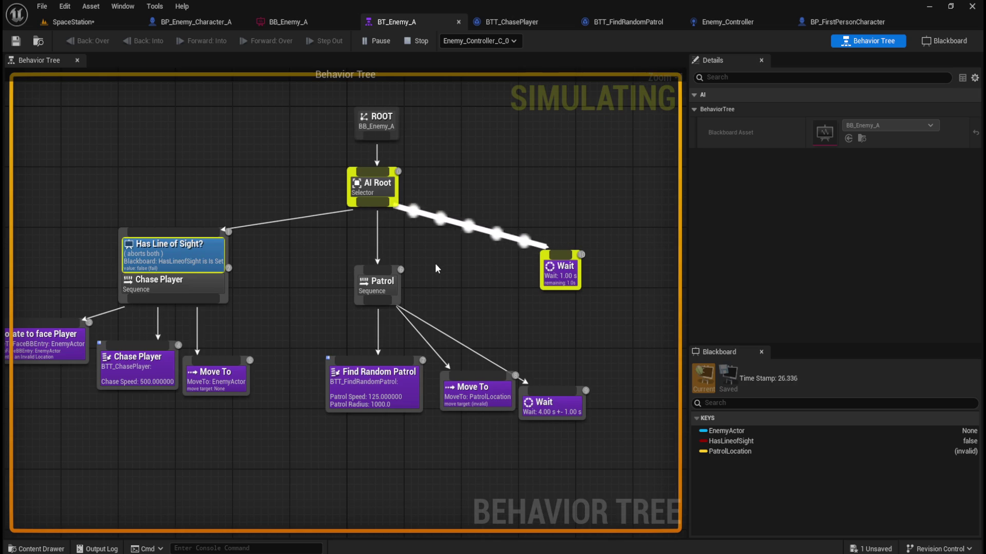
{"action": "mouse_move", "coordinate": [377, 289]}
{"action": "mouse_move", "coordinate": [475, 402]}
{"action": "left_click", "coordinate": [95, 24]}
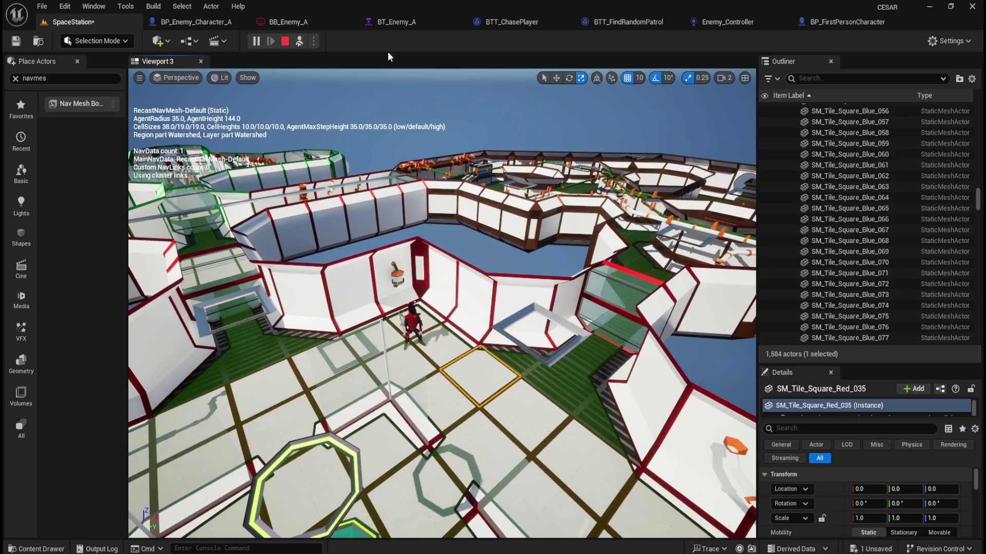
{"action": "left_click", "coordinate": [503, 21]}
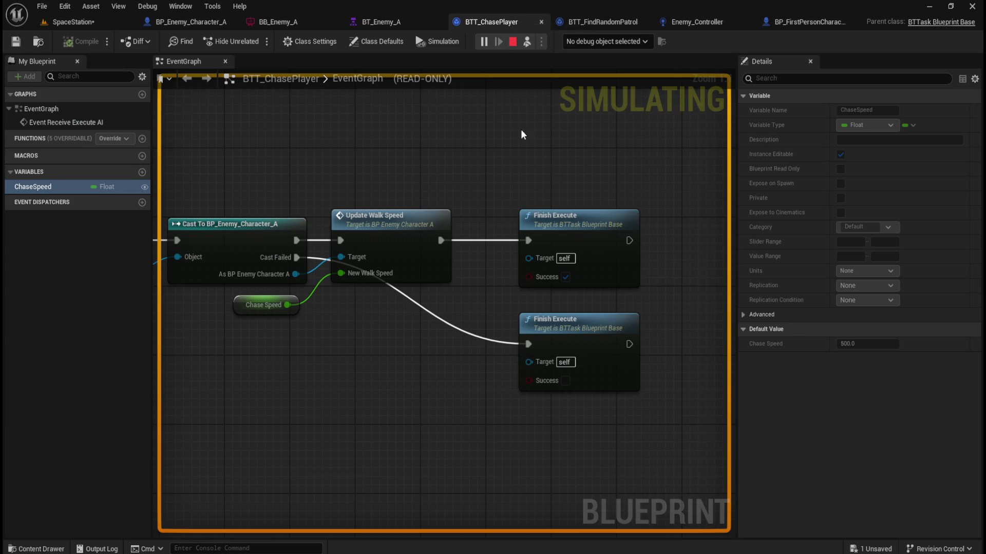
{"action": "left_click", "coordinate": [611, 22]}
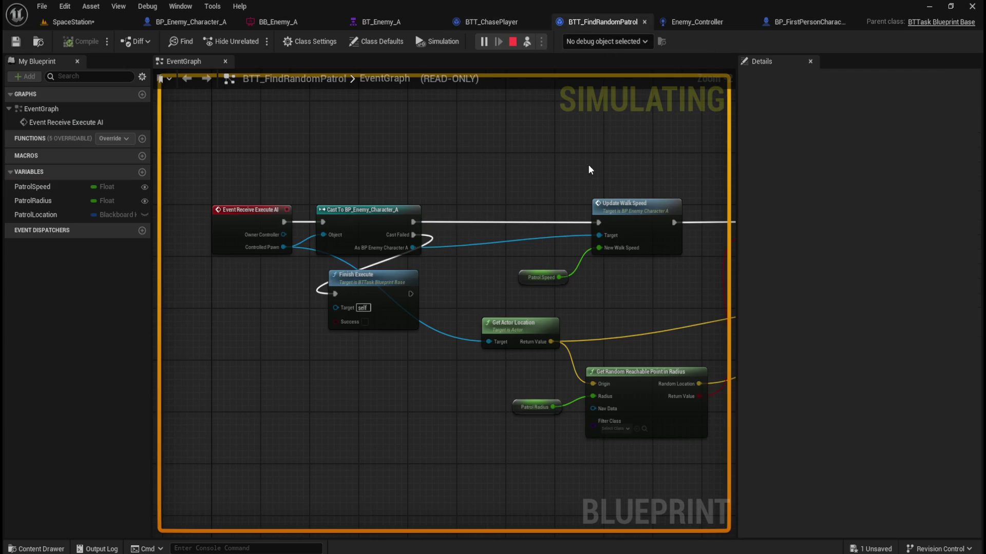
{"action": "scroll", "coordinate": [670, 399], "scroll_direction": "up", "scroll_amount": 1}
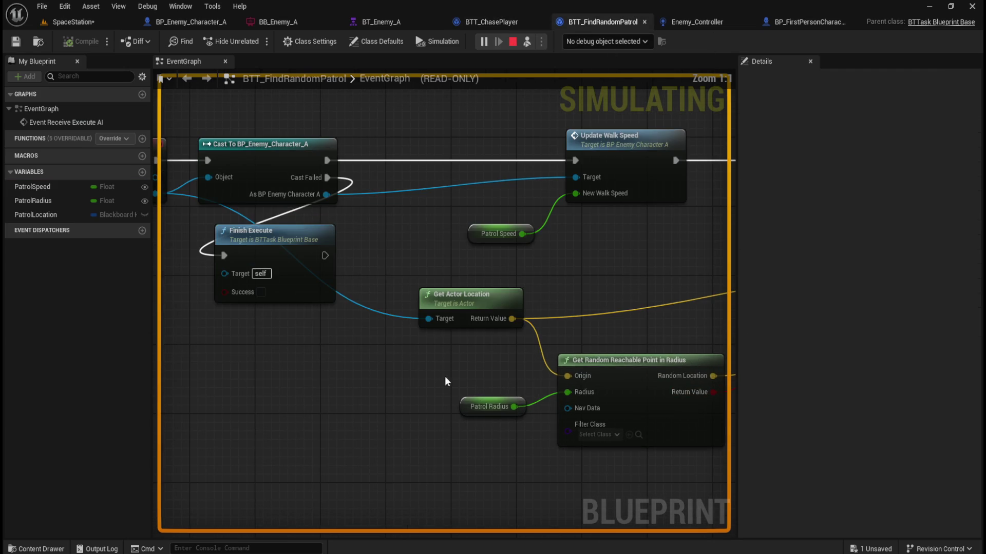
{"action": "scroll", "coordinate": [364, 392], "scroll_direction": "down", "scroll_amount": 3}
{"action": "scroll", "coordinate": [345, 406], "scroll_direction": "up", "scroll_amount": 3}
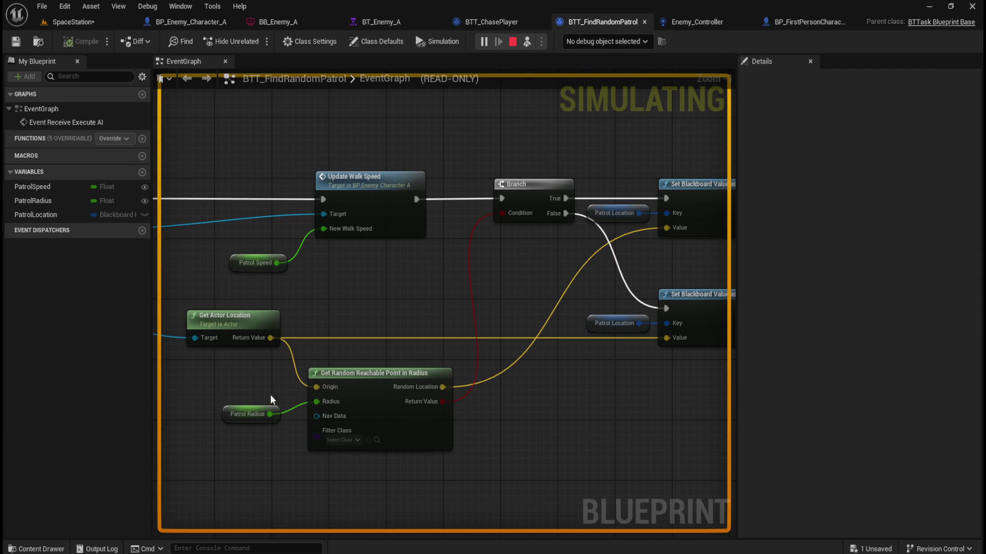
{"action": "scroll", "coordinate": [245, 397], "scroll_direction": "down", "scroll_amount": 1}
{"action": "scroll", "coordinate": [316, 448], "scroll_direction": "up", "scroll_amount": 1}
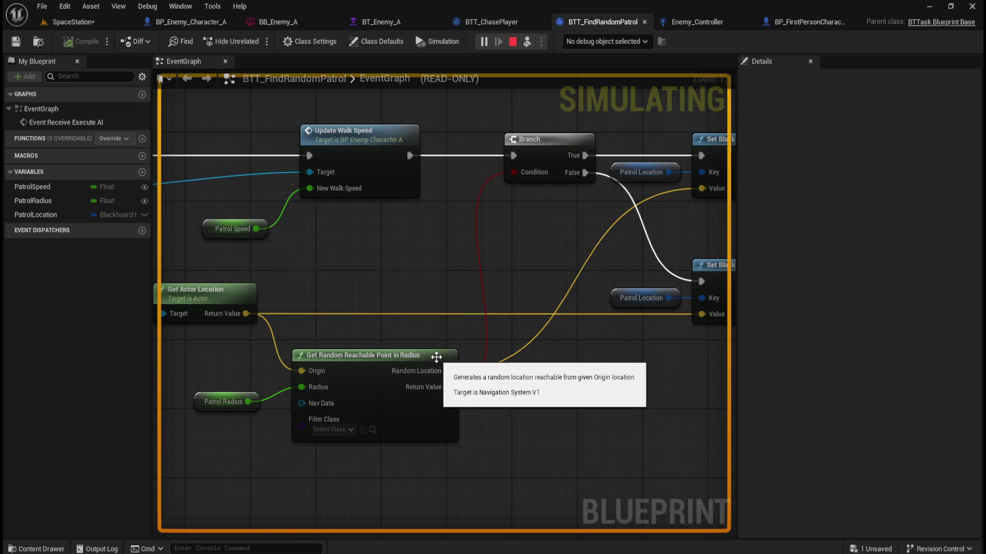
{"action": "left_click", "coordinate": [101, 15]}
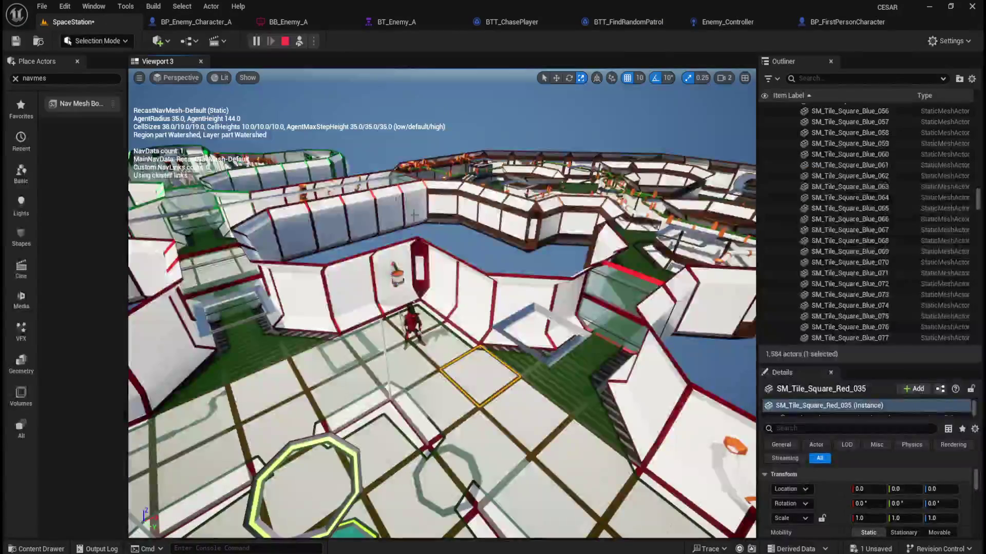
Orbit the viewport, then Possess the player character to play in first person
{"action": "left_click_drag", "start_coordinate": [476, 220], "coordinate": [476, 219]}
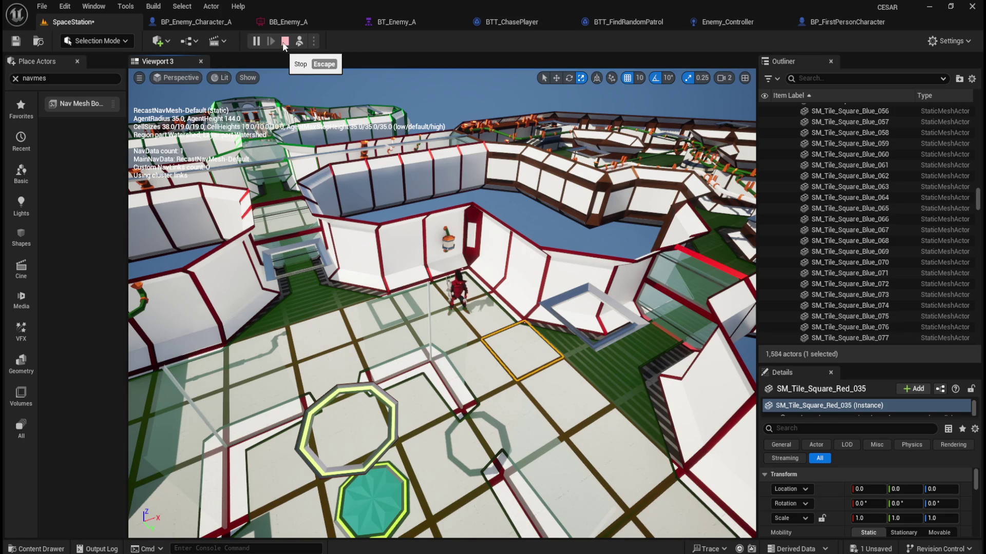
{"action": "left_click", "coordinate": [299, 41]}
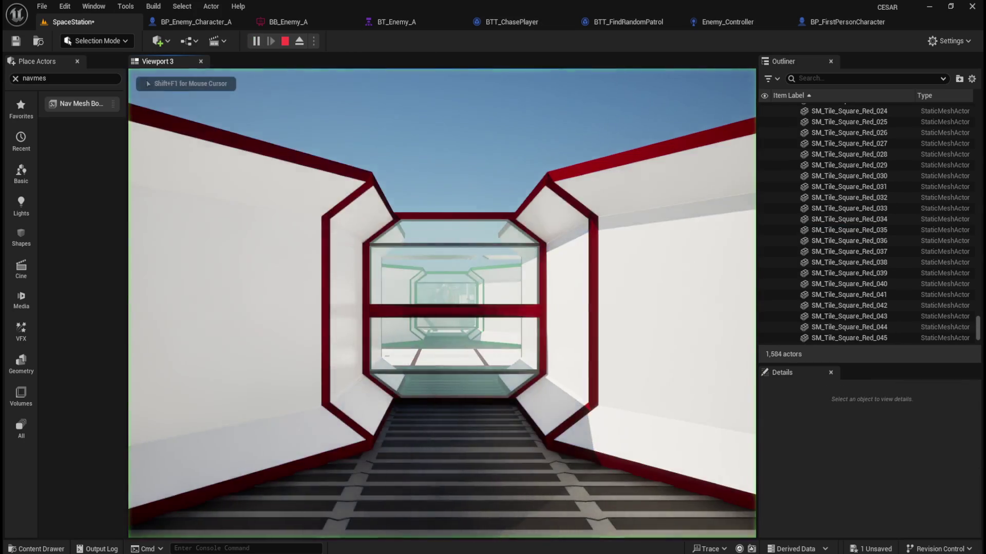
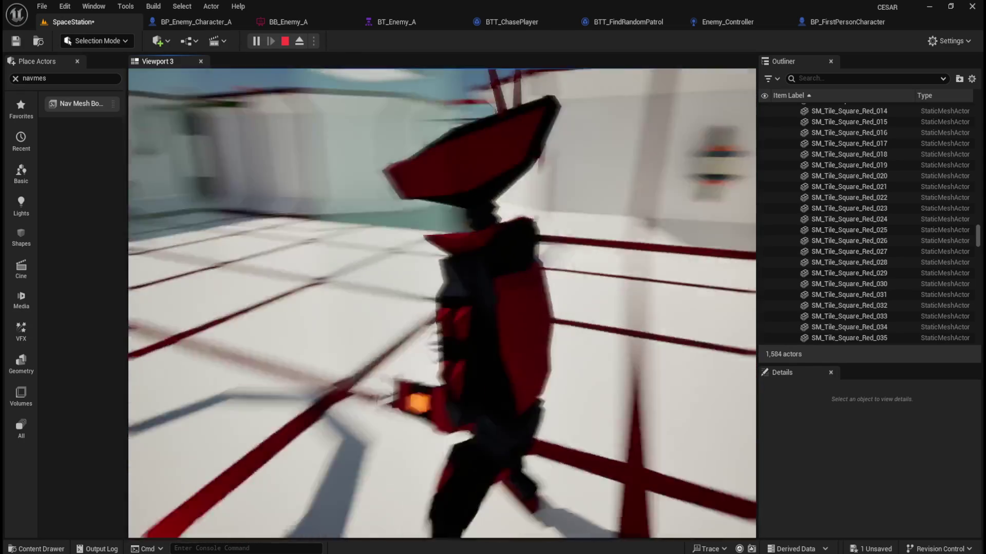
Stop the play session, open BP_Enemy_Character_A and select its CharacterMesh0 robot mesh
{"action": "key", "text": "Escape"}
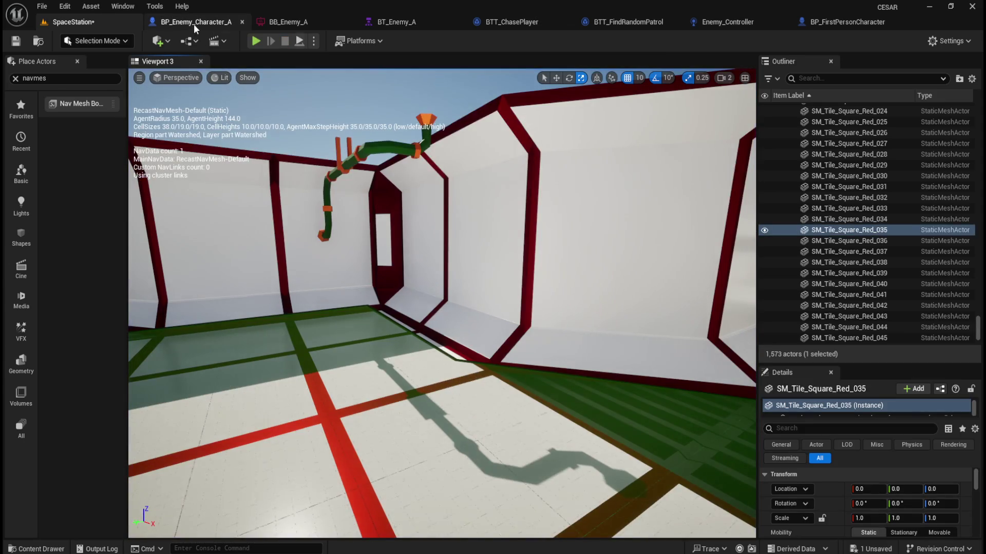
{"action": "left_click", "coordinate": [194, 22]}
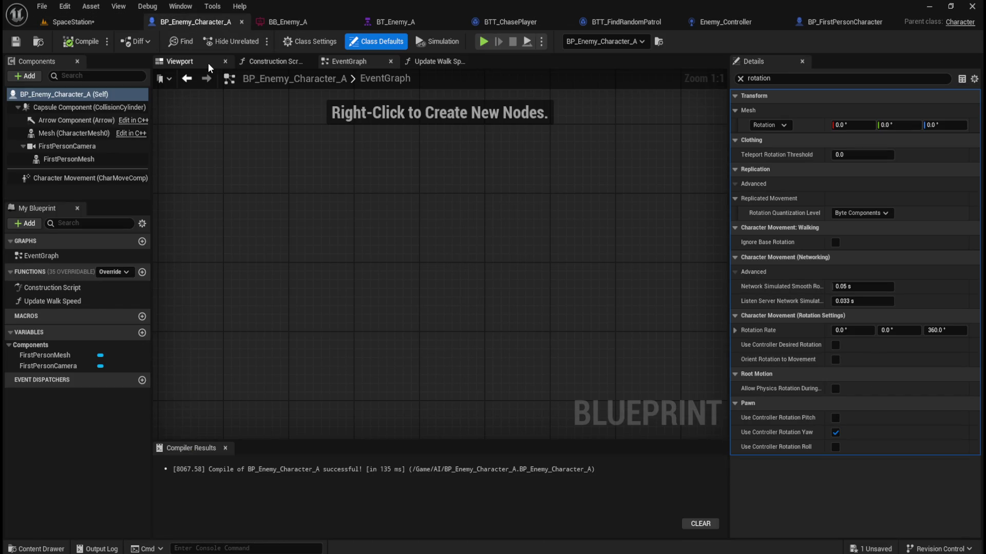
{"action": "left_click", "coordinate": [179, 61]}
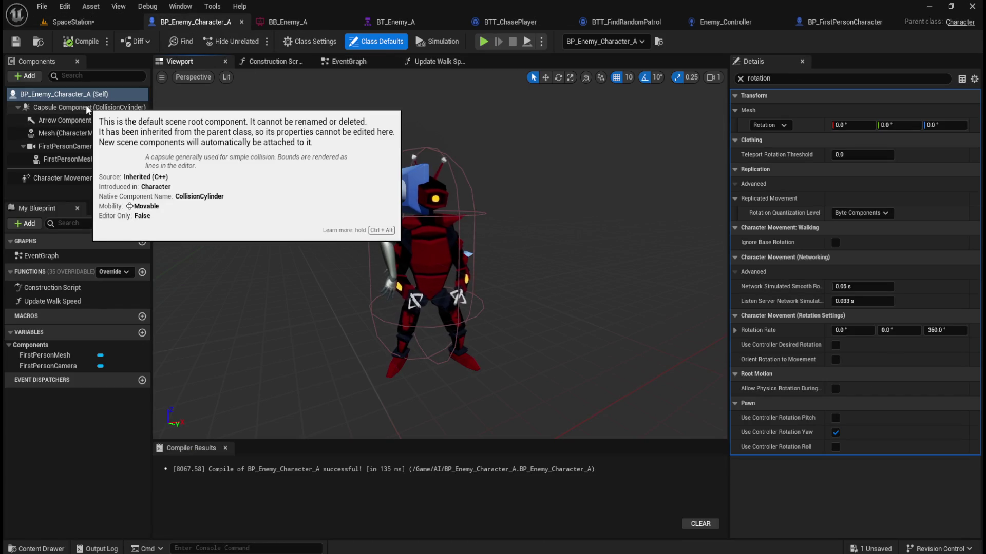
{"action": "left_click", "coordinate": [102, 106]}
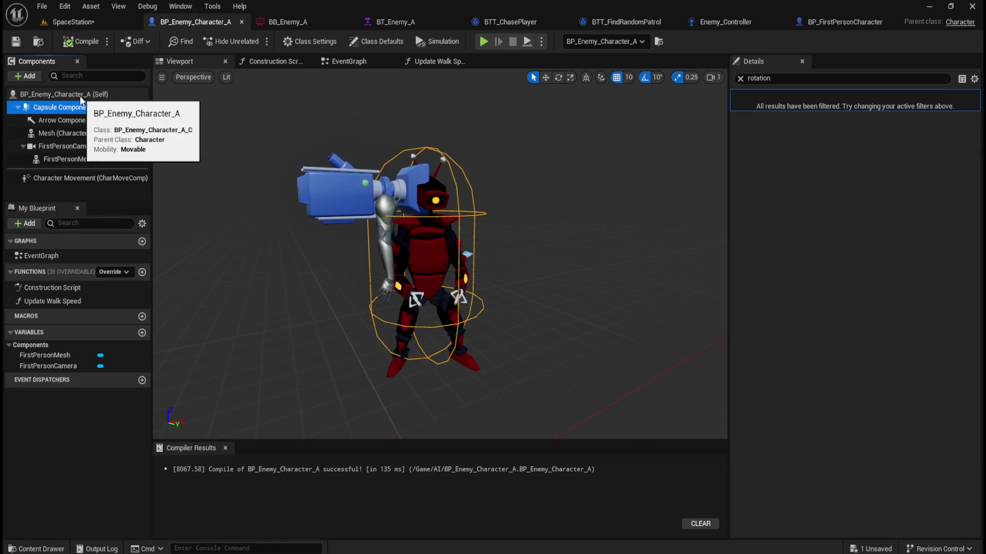
{"action": "left_click", "coordinate": [79, 95]}
{"action": "left_click_drag", "start_coordinate": [547, 251], "coordinate": [555, 255]}
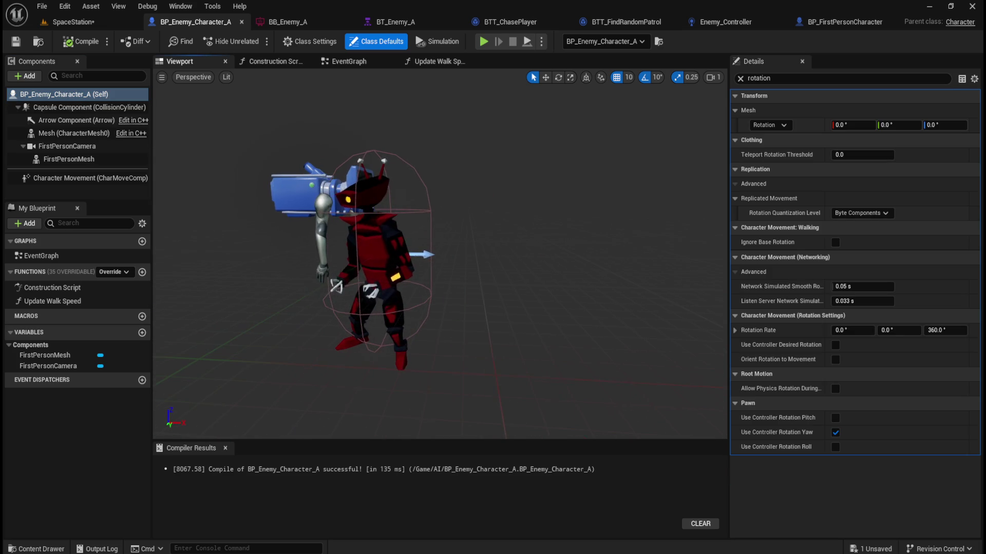
{"action": "left_click", "coordinate": [88, 160]}
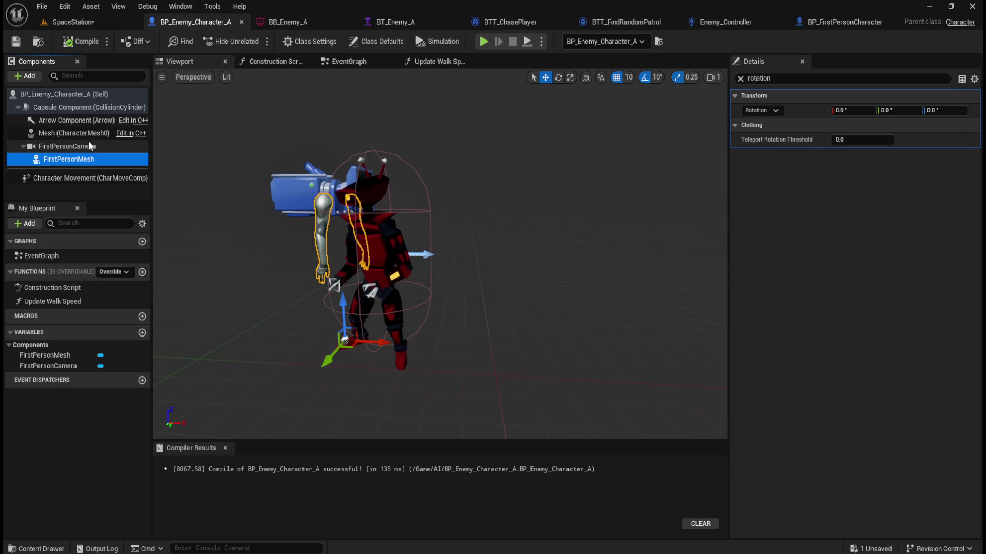
{"action": "left_click", "coordinate": [72, 134]}
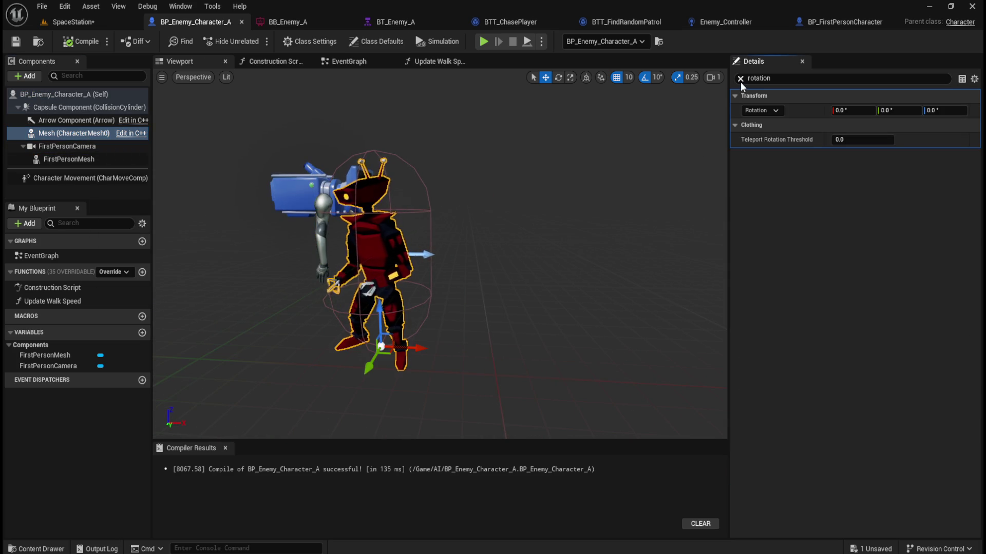
{"action": "left_click", "coordinate": [740, 78]}
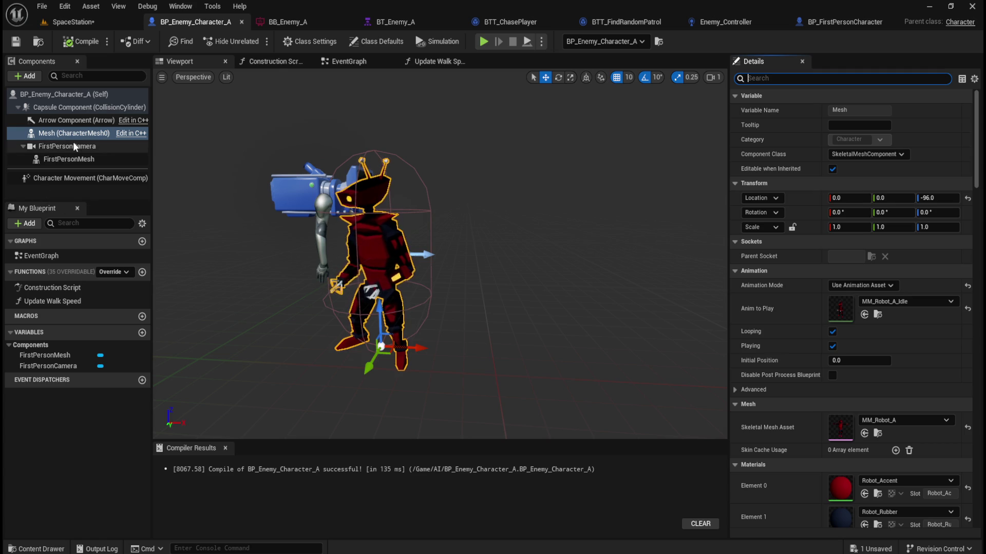
{"action": "left_click", "coordinate": [59, 157]}
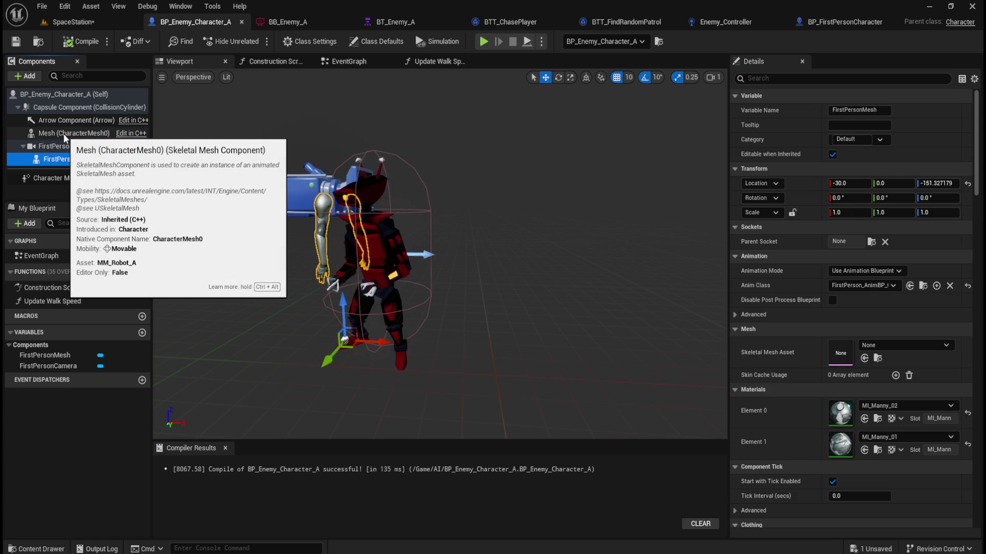
{"action": "left_click", "coordinate": [63, 134]}
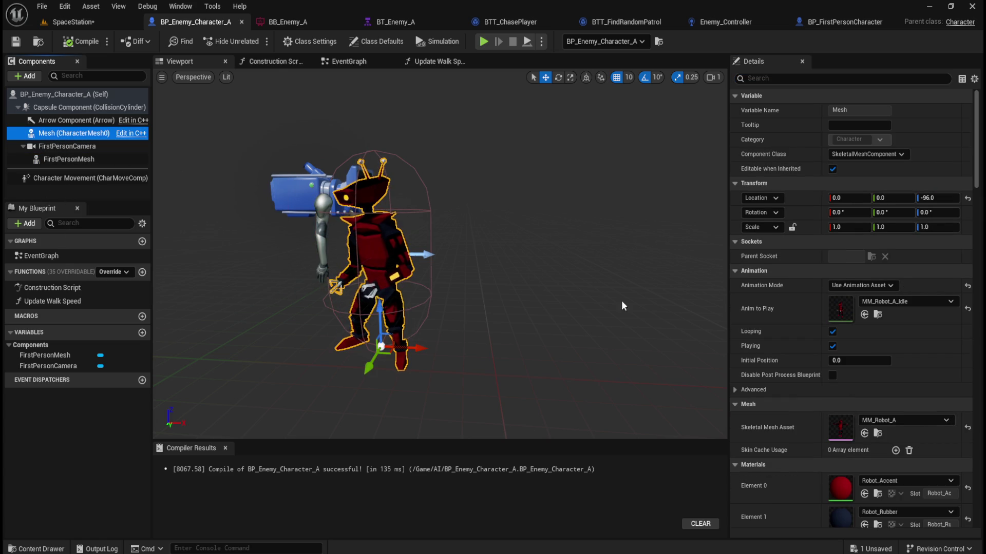
Set the mesh's Z rotation to -90, compile, and return to the SpaceStation level
{"action": "left_click", "coordinate": [938, 212]}
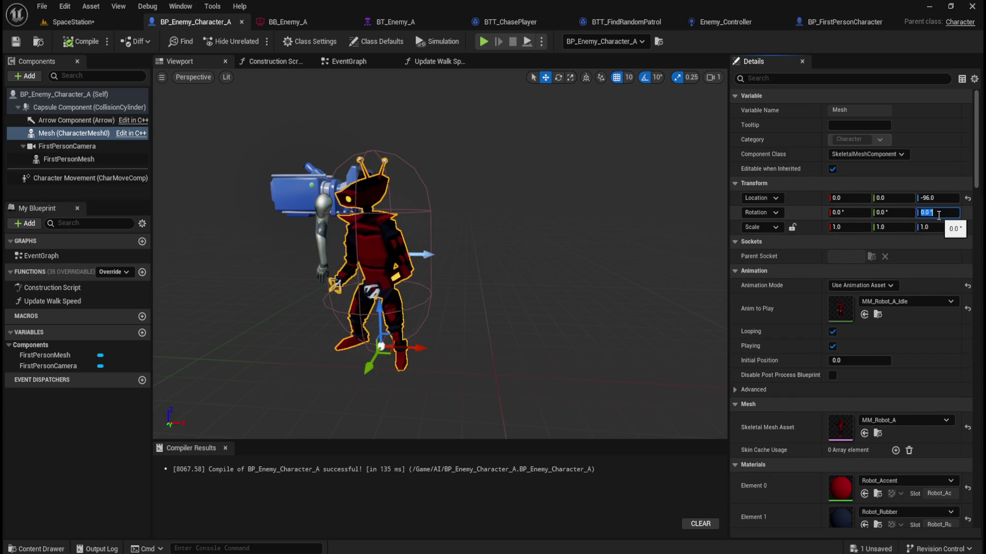
{"action": "type", "text": "90"}
{"action": "key", "text": "Return"}
{"action": "type", "text": "0"}
{"action": "key", "text": "Return"}
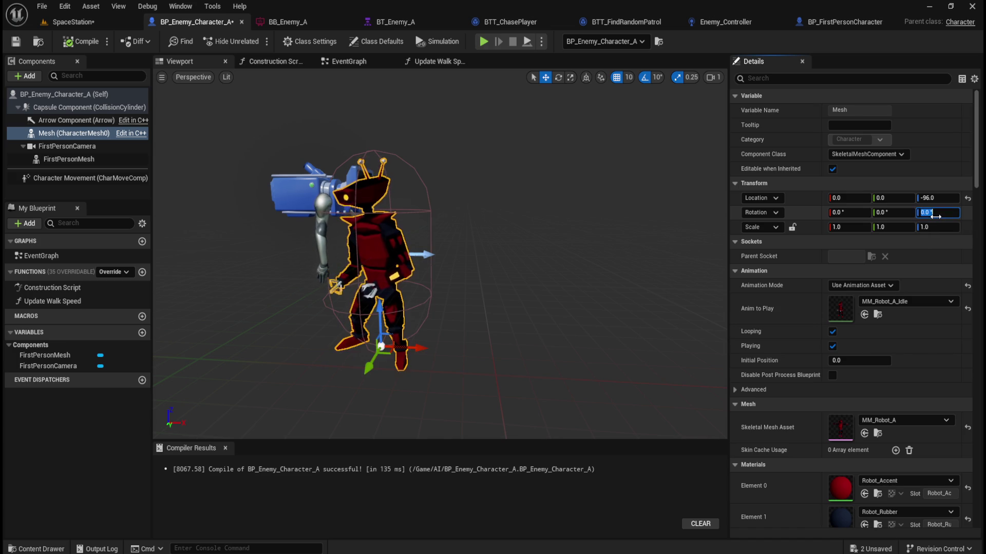
{"action": "type", "text": "-90"}
{"action": "key", "text": "Return"}
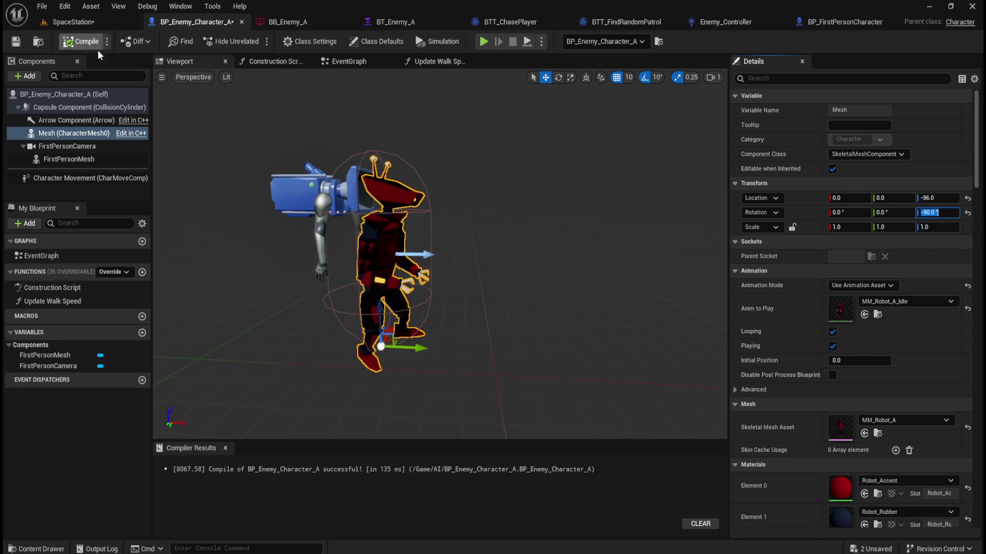
{"action": "left_click", "coordinate": [67, 41]}
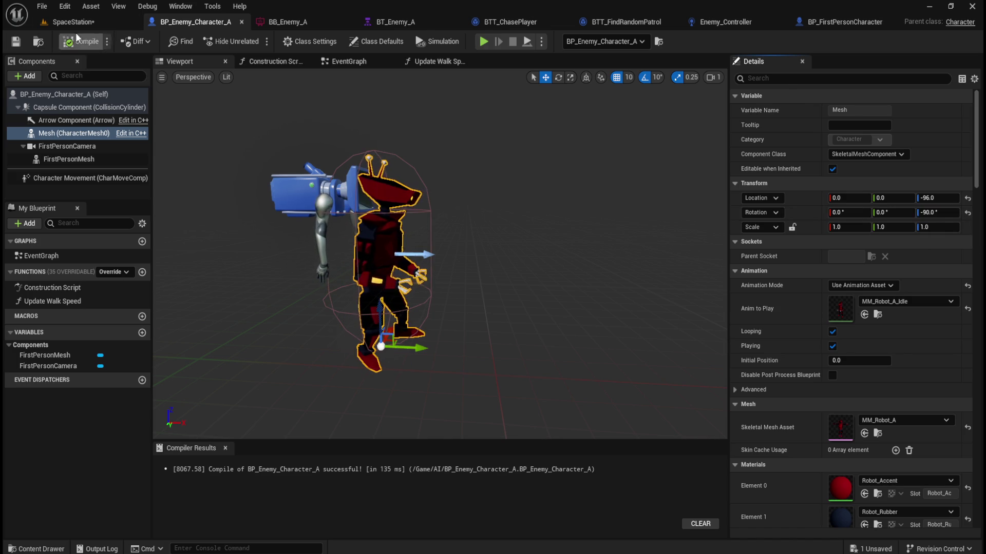
{"action": "left_click", "coordinate": [90, 26]}
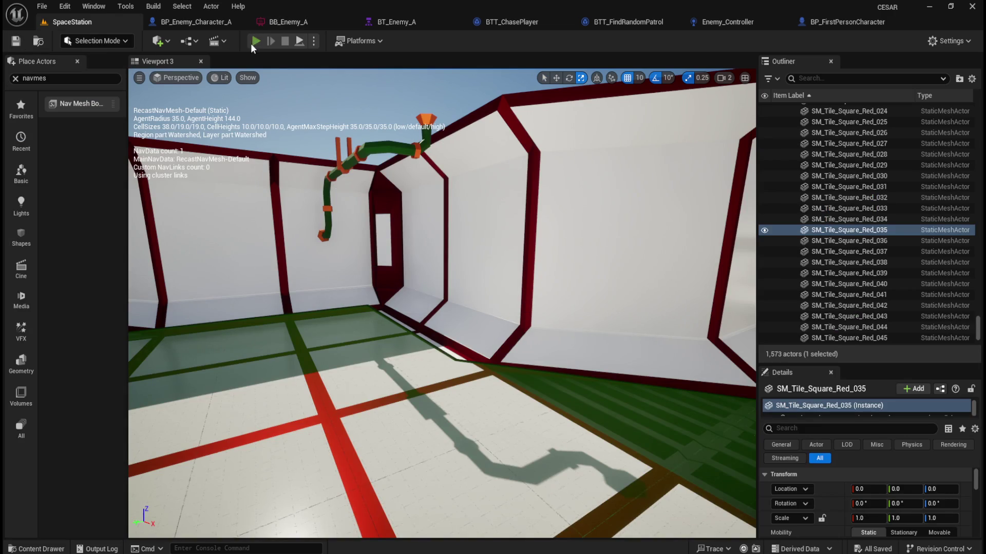
{"action": "left_click", "coordinate": [251, 42]}
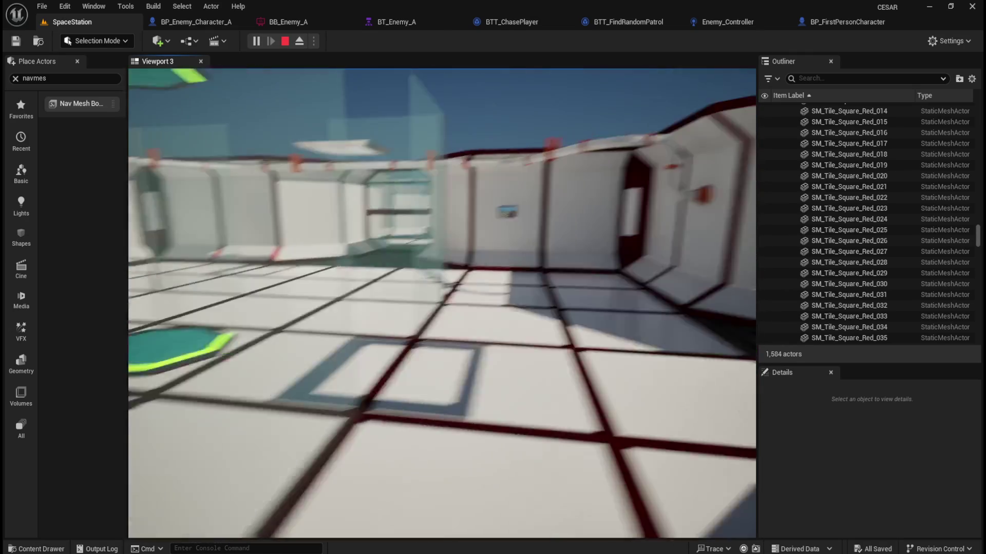
{"action": "key", "text": "w"}
{"action": "key", "text": "w"}
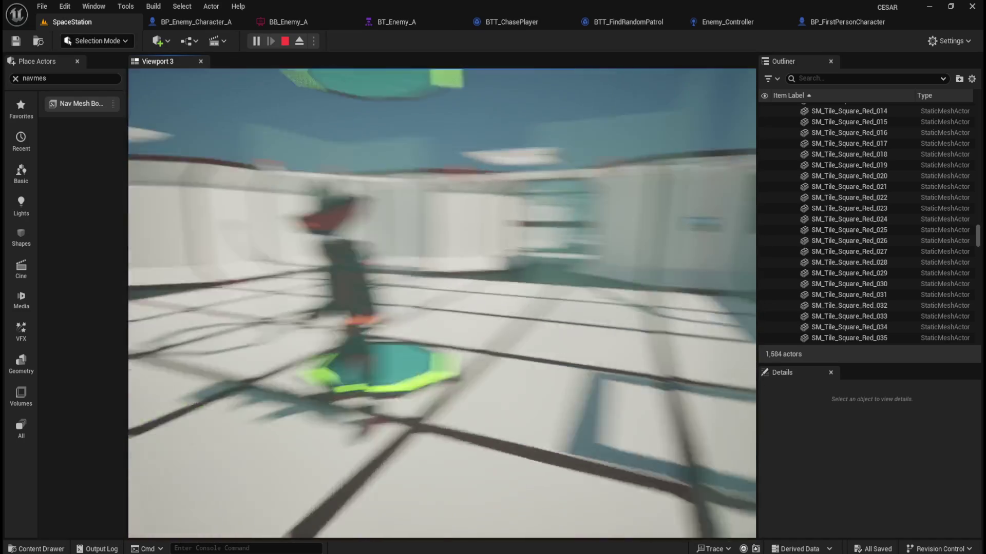
{"action": "key", "text": "w"}
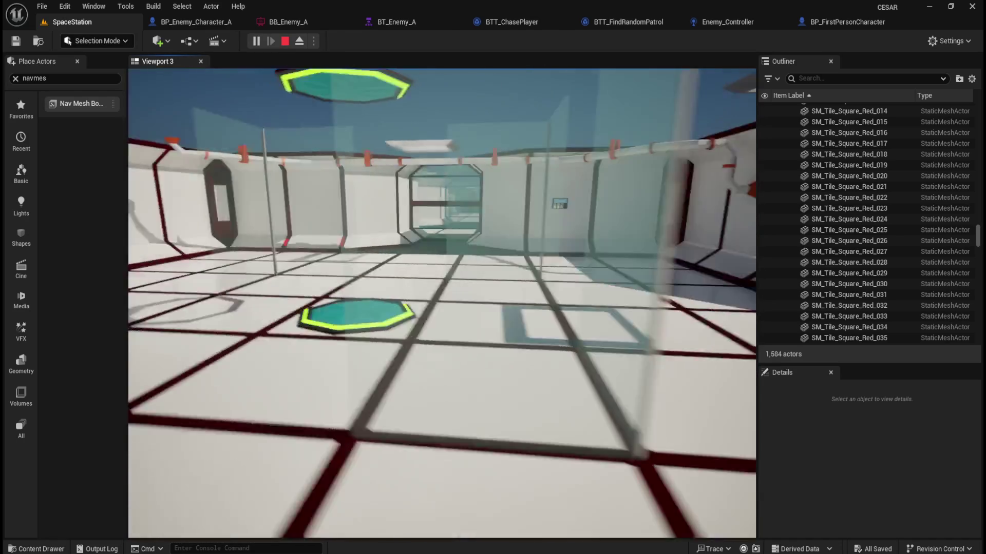
{"action": "key", "text": "w"}
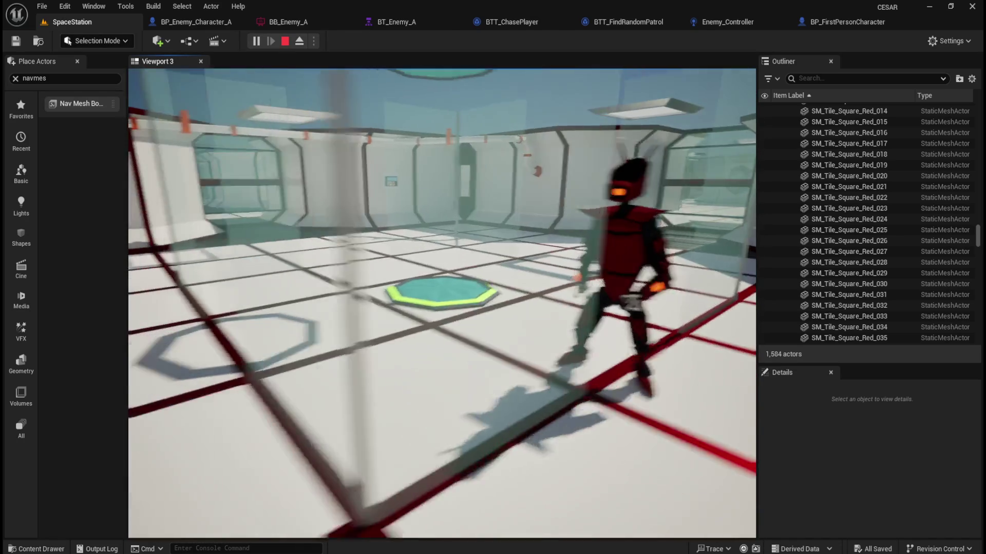
{"action": "key", "text": "w"}
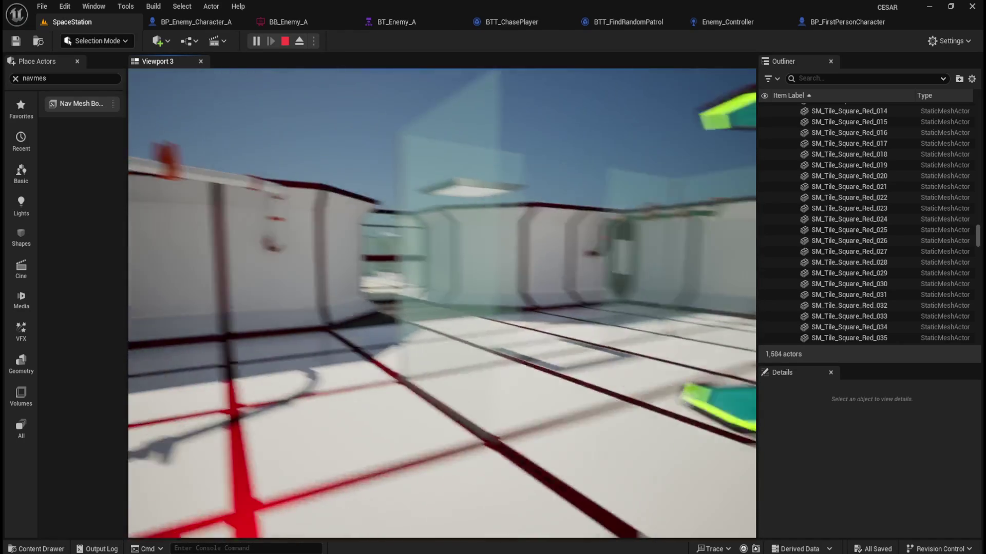
{"action": "key", "text": "Escape"}
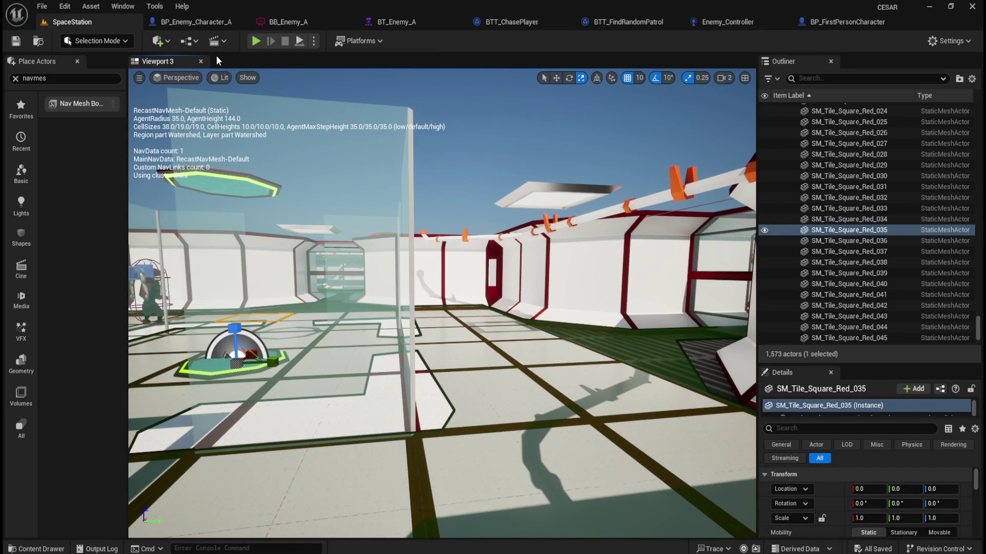
Select the placed enemy robot, try a 90° yaw, then undo the change
{"action": "mouse_move", "coordinate": [470, 217]}
{"action": "left_mouse_down"}
{"action": "mouse_move", "coordinate": [508, 300]}
{"action": "mouse_move", "coordinate": [488, 295]}
{"action": "left_mouse_up"}
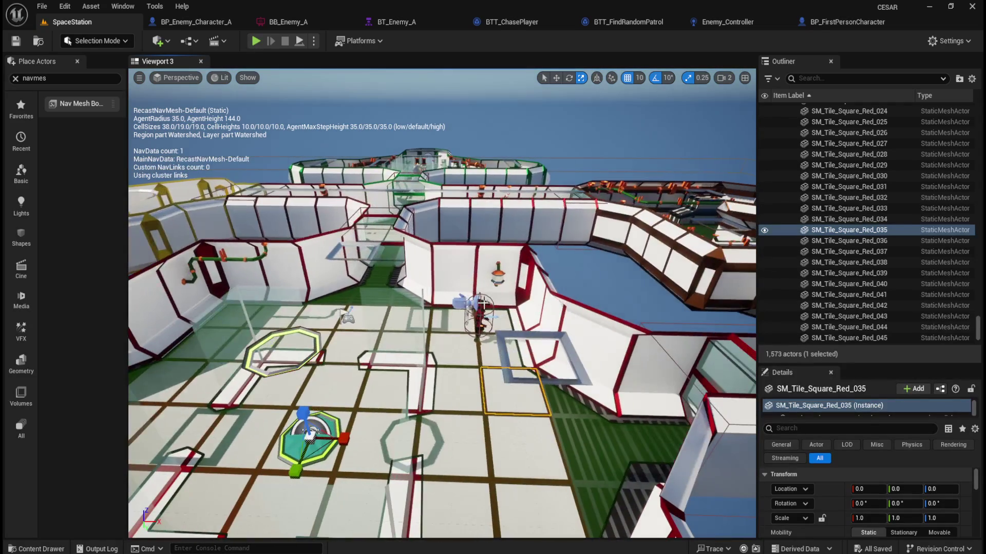
{"action": "left_click", "coordinate": [480, 312]}
{"action": "key", "text": "w"}
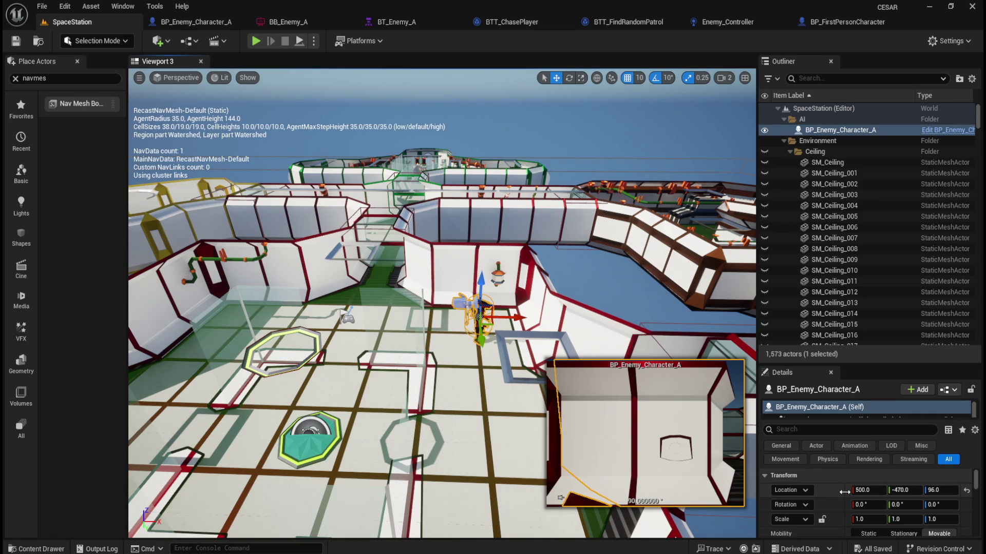
{"action": "left_click", "coordinate": [942, 508]}
{"action": "type", "text": "90"}
{"action": "key", "text": "Return"}
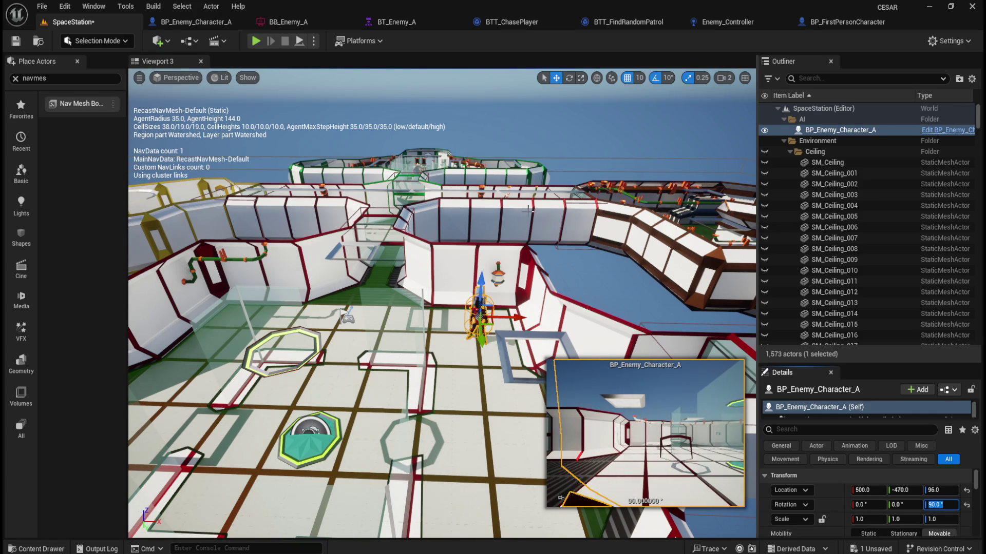
{"action": "left_click", "coordinate": [594, 292]}
{"action": "key", "text": "ctrl+z"}
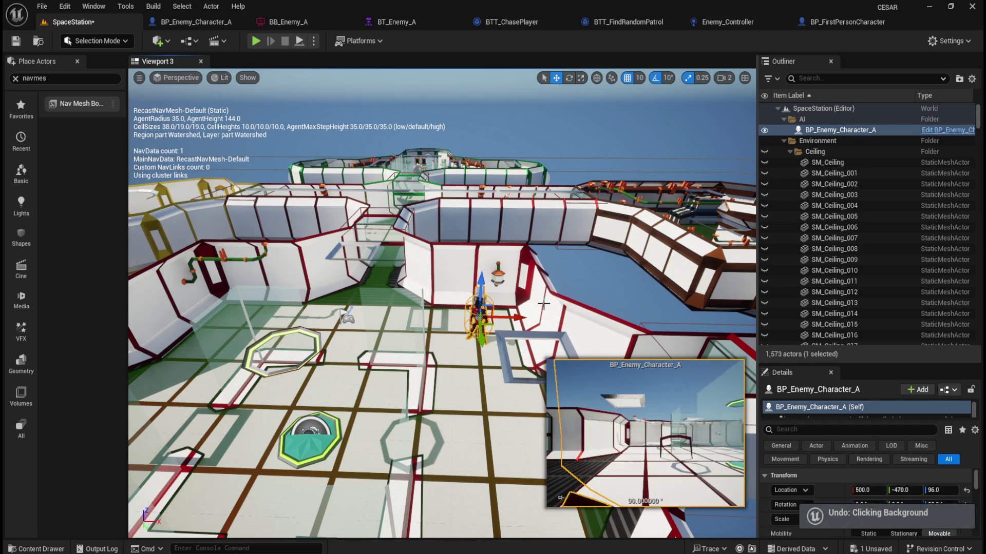
{"action": "key", "text": "ctrl+z"}
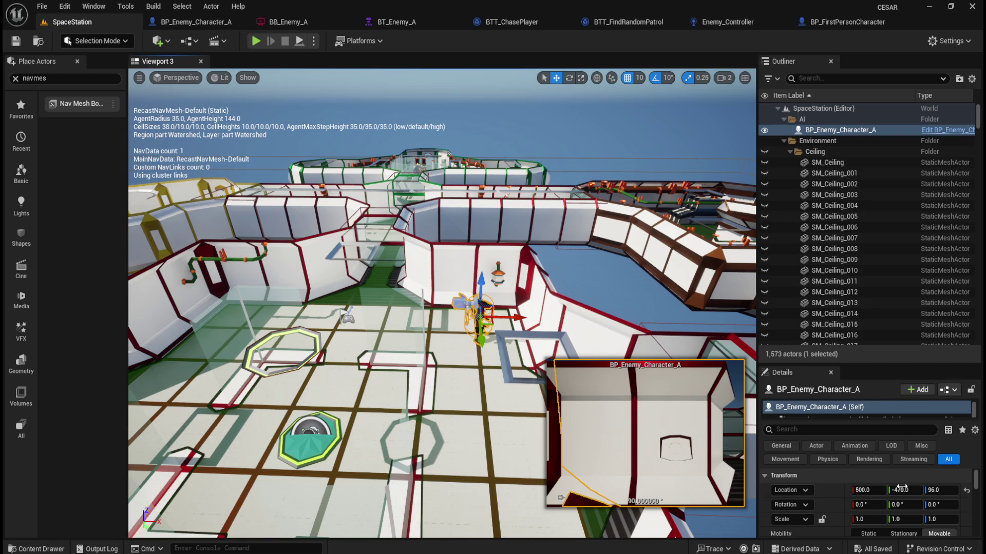
Set the robot's Z rotation to 90, save the level and start a play-test
{"action": "left_click_drag", "start_coordinate": [935, 504], "coordinate": [974, 504]}
{"action": "key", "text": "ctrl+s"}
{"action": "key", "text": "ctrl+z"}
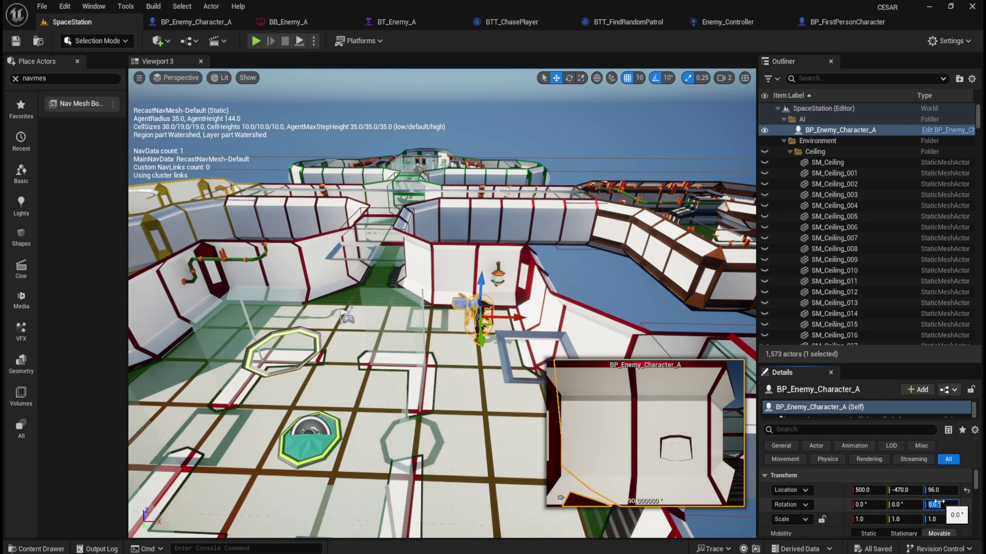
{"action": "type", "text": "90"}
{"action": "key", "text": "Return"}
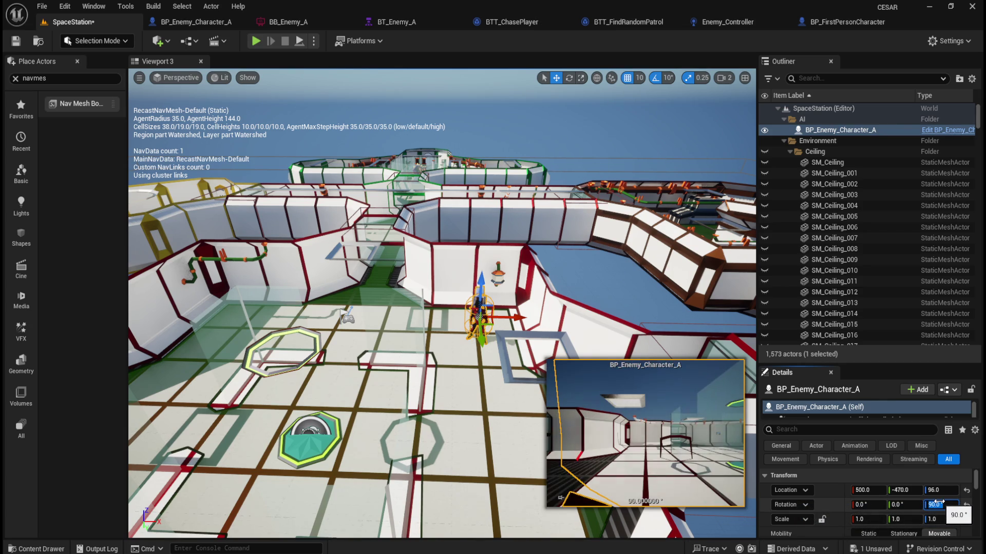
{"action": "left_click", "coordinate": [16, 41]}
{"action": "left_click", "coordinate": [254, 41]}
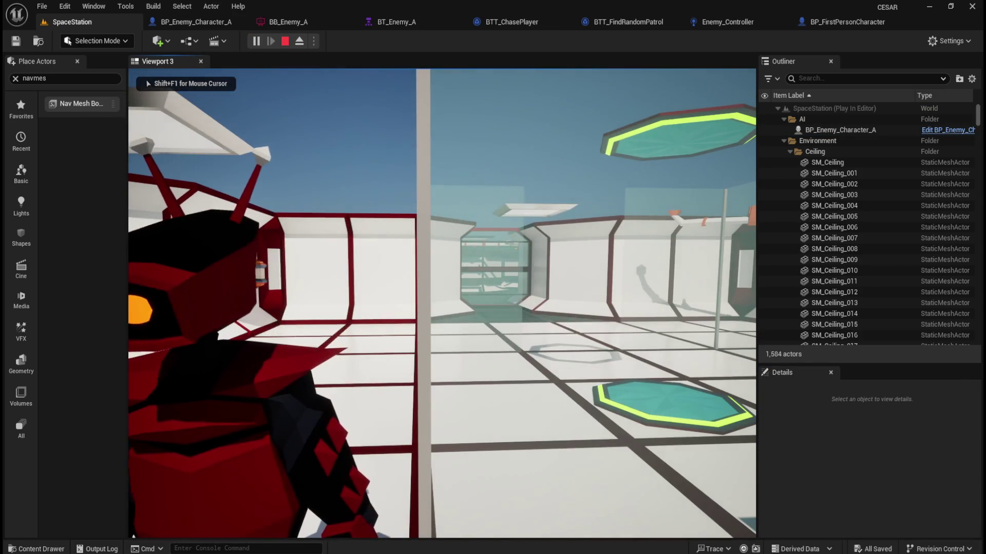
End the play session, run one more quick play-test and stop it
{"action": "key", "text": "Escape"}
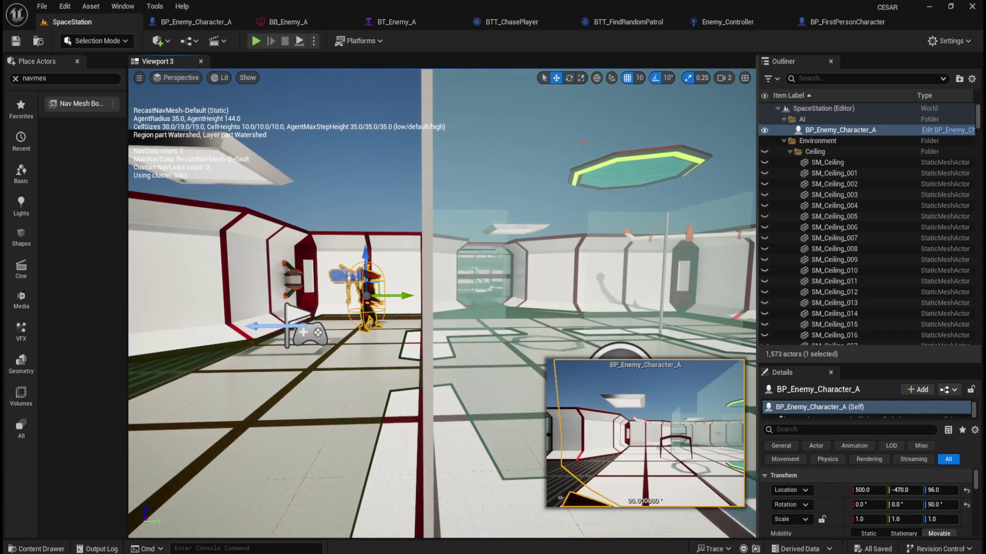
{"action": "key", "text": "alt+p"}
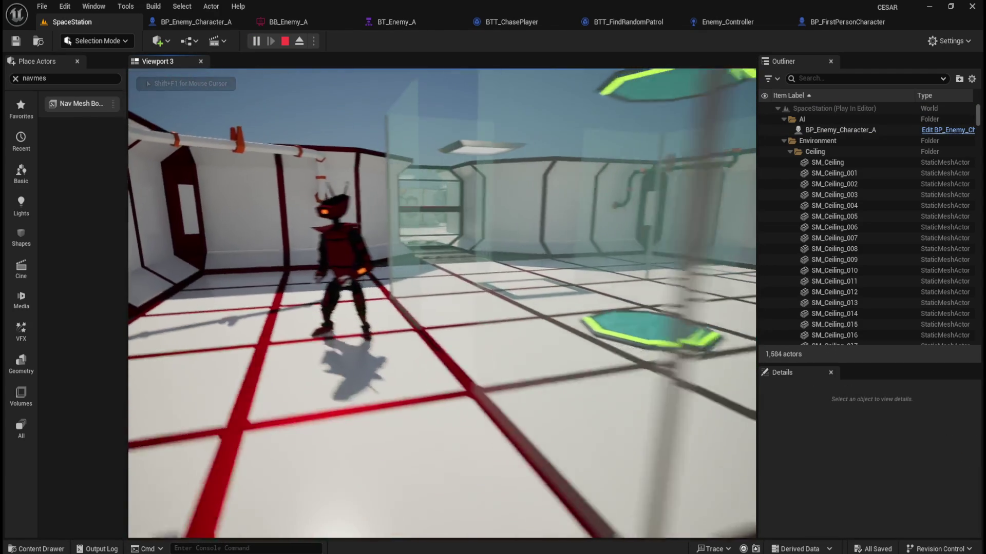
{"action": "key", "text": "Escape"}
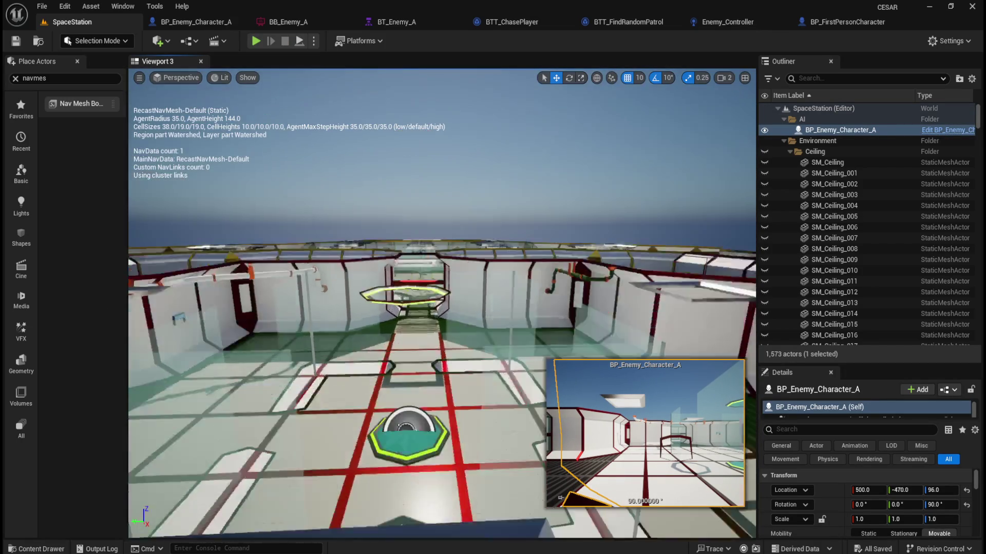
Deselect the enemy, pull back to a wide view of the station, and show the play mode options
{"action": "left_click", "coordinate": [488, 198]}
{"action": "left_click_drag", "start_coordinate": [441, 308], "coordinate": [441, 308]}
{"action": "left_click_drag", "start_coordinate": [563, 340], "coordinate": [562, 334]}
{"action": "left_click", "coordinate": [282, 71]}
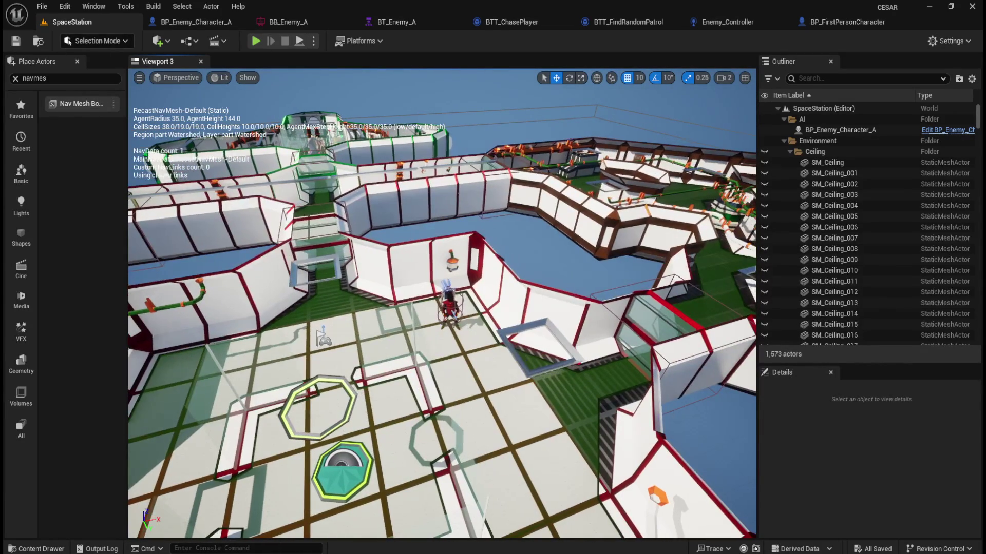
{"action": "left_click", "coordinate": [314, 41]}
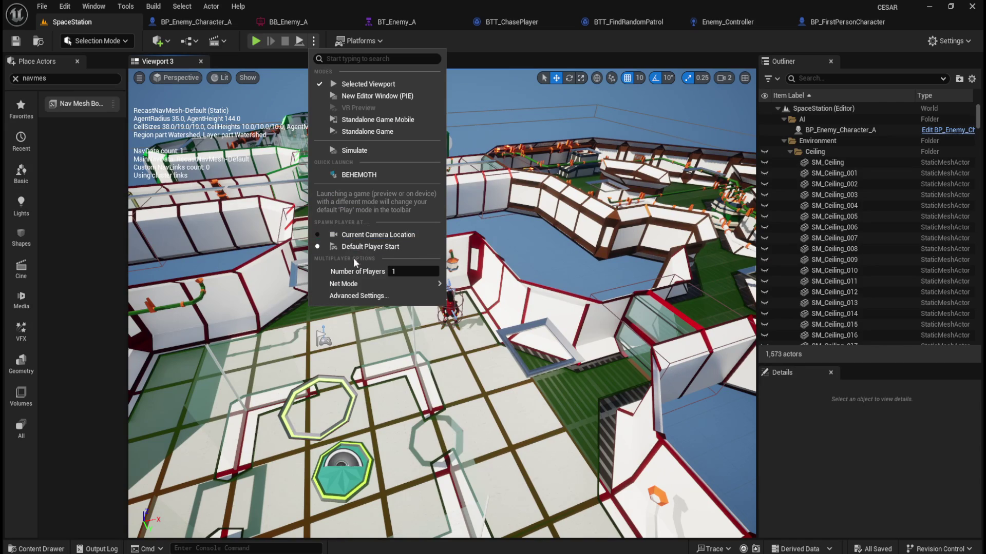
Simulate the level and watch the BT_Enemy_A behavior tree run live
{"action": "left_click", "coordinate": [365, 152]}
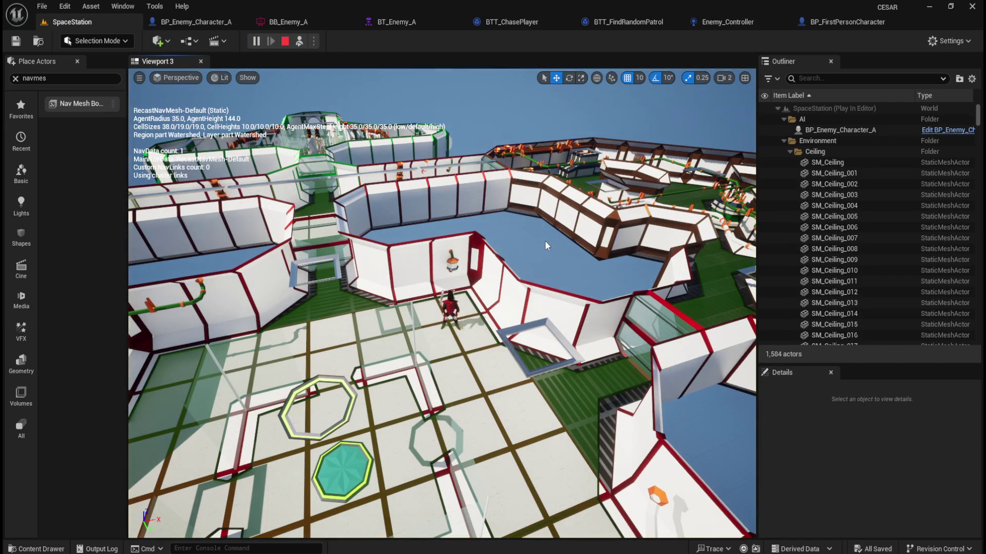
{"action": "left_click", "coordinate": [442, 23]}
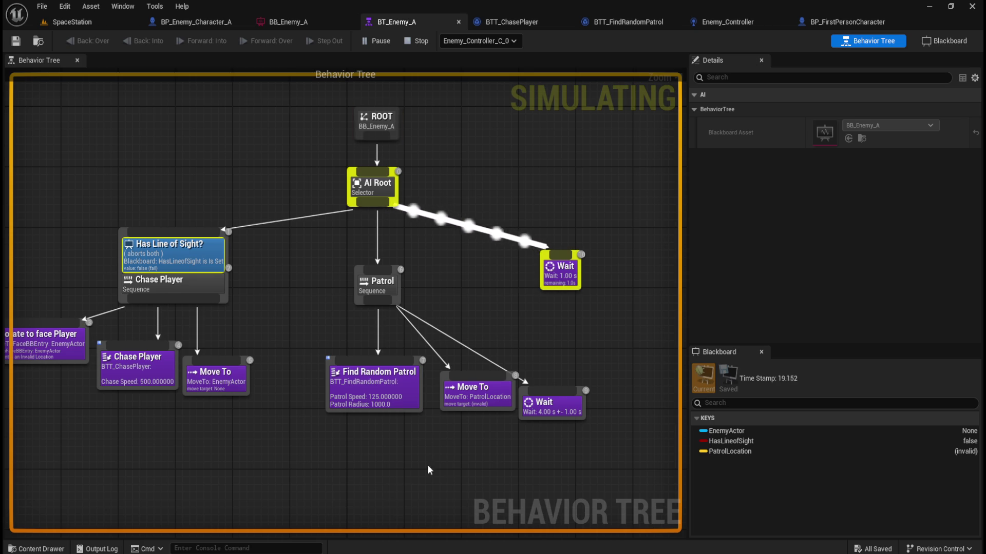
Inspect Find Random Patrol's settings (speed 125, radius 1000), then go back to the SpaceStation level
{"action": "scroll", "coordinate": [431, 467], "scroll_direction": "up", "scroll_amount": 1}
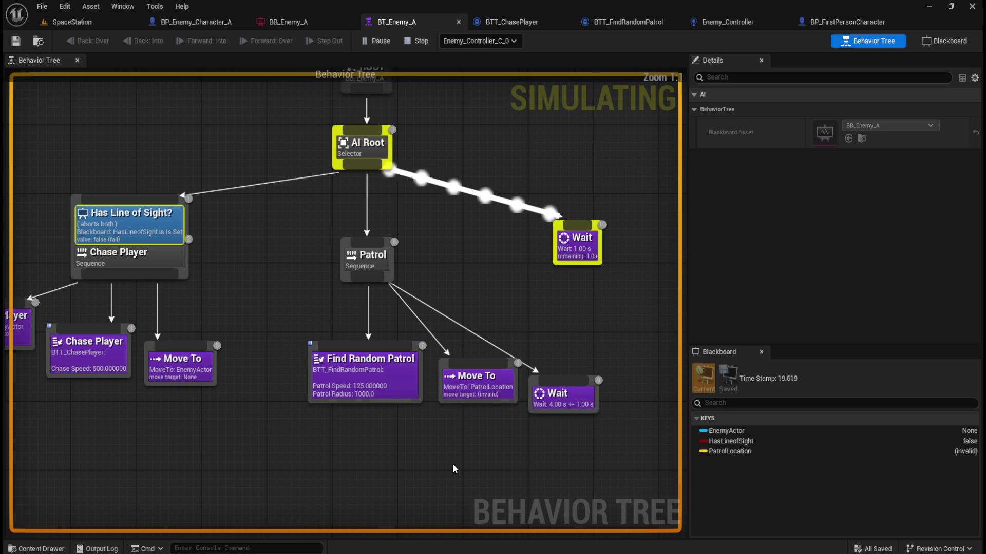
{"action": "left_click", "coordinate": [330, 397]}
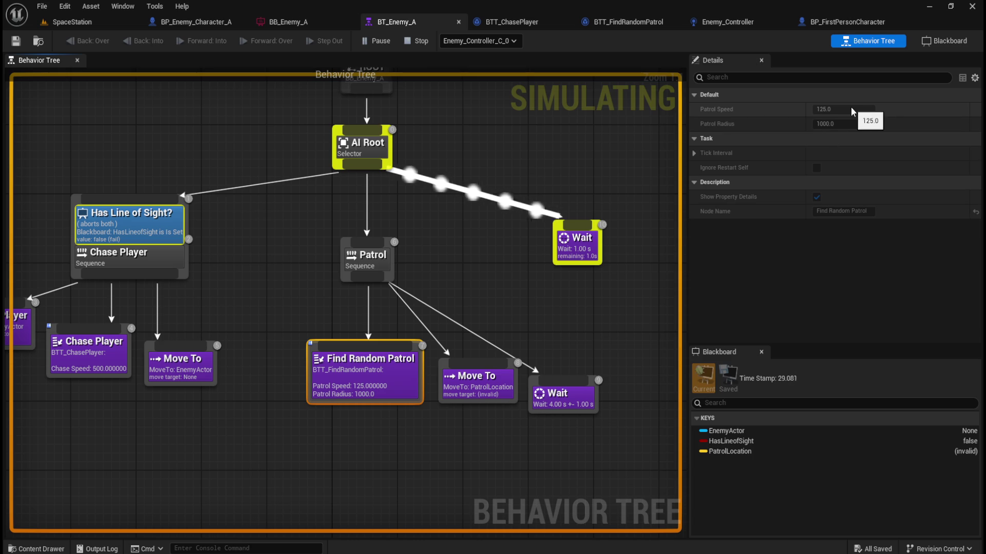
{"action": "left_click", "coordinate": [347, 444]}
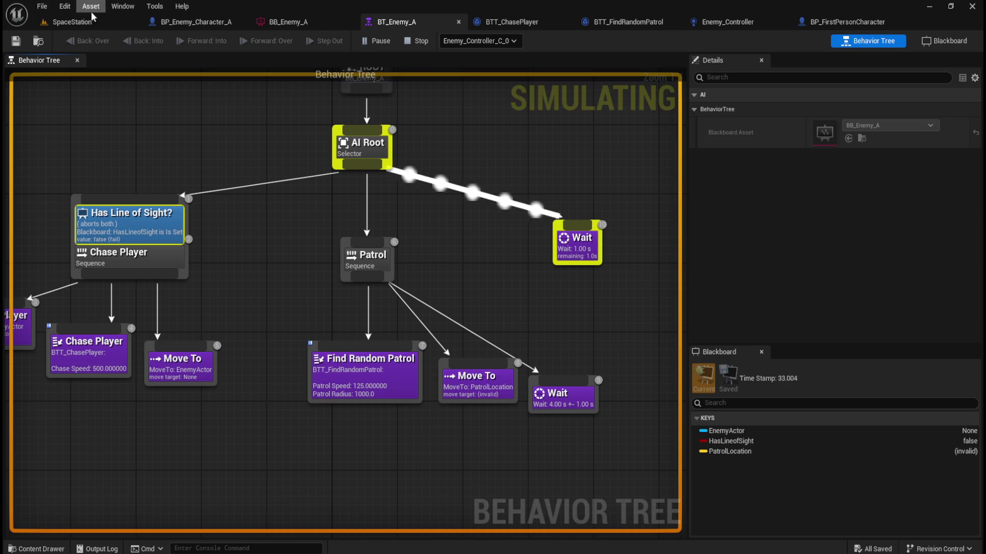
{"action": "left_click", "coordinate": [88, 16]}
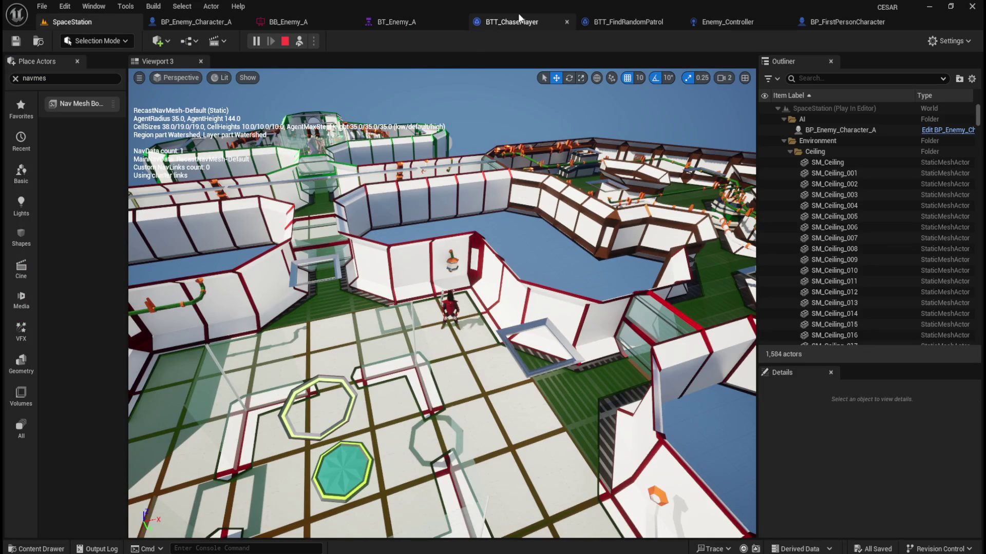
{"action": "left_click", "coordinate": [417, 21]}
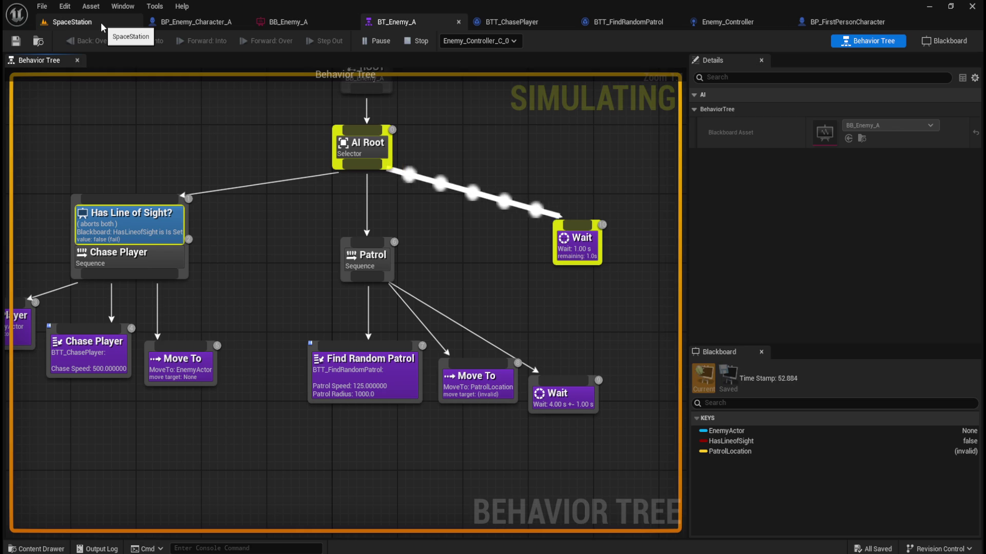
{"action": "left_click", "coordinate": [98, 22]}
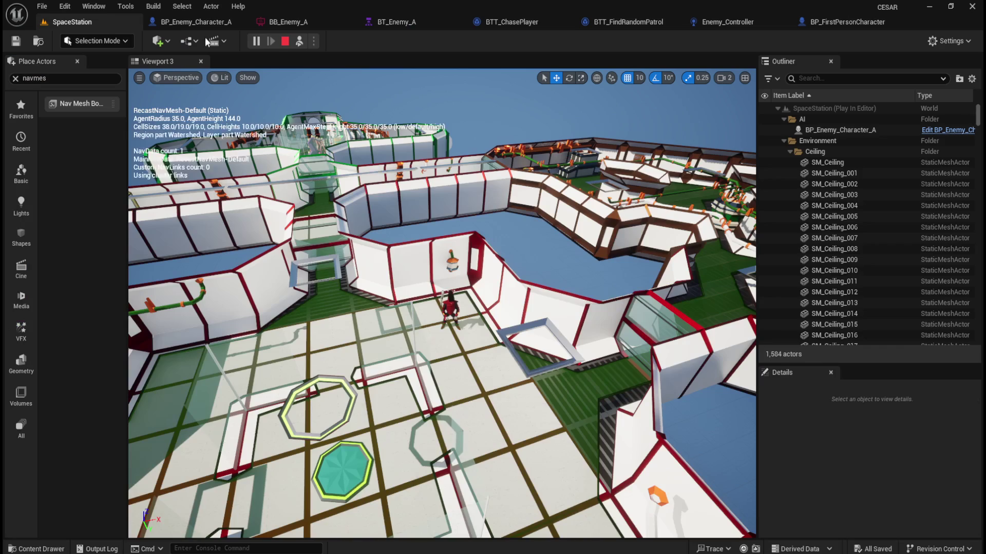
Stop the simulation and pan through the BTT_FindRandomPatrol event graph
{"action": "left_click", "coordinate": [285, 43]}
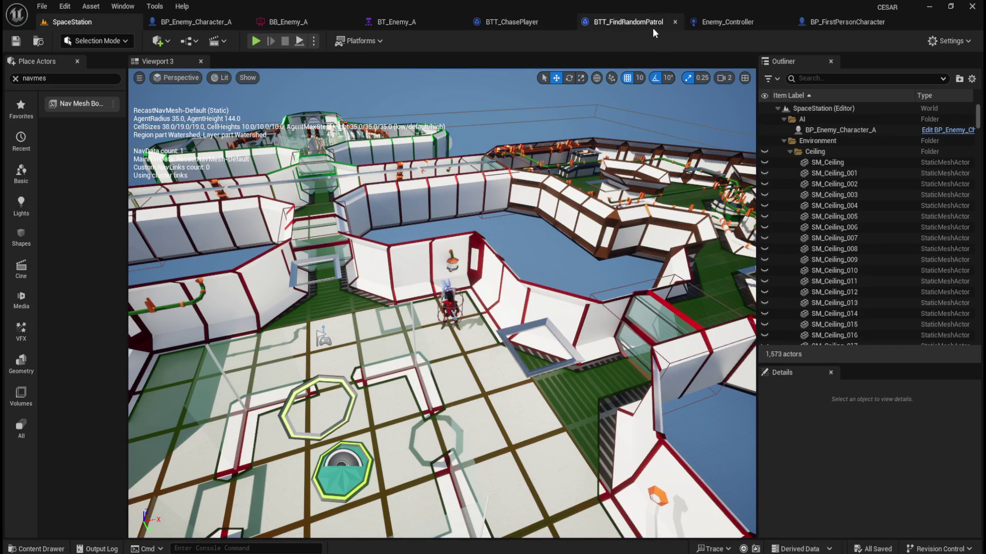
{"action": "left_click", "coordinate": [639, 23]}
{"action": "mouse_move", "coordinate": [358, 288]}
{"action": "left_mouse_down"}
{"action": "mouse_move", "coordinate": [380, 272]}
{"action": "mouse_move", "coordinate": [284, 284]}
{"action": "mouse_move", "coordinate": [387, 328]}
{"action": "mouse_move", "coordinate": [624, 313]}
{"action": "mouse_move", "coordinate": [278, 310]}
{"action": "left_mouse_up"}
{"action": "mouse_move", "coordinate": [366, 255]}
{"action": "left_mouse_down"}
{"action": "mouse_move", "coordinate": [350, 273]}
{"action": "mouse_move", "coordinate": [623, 269]}
{"action": "left_mouse_up"}
{"action": "mouse_move", "coordinate": [357, 338]}
{"action": "left_mouse_down"}
{"action": "mouse_move", "coordinate": [458, 357]}
{"action": "mouse_move", "coordinate": [264, 345]}
{"action": "left_mouse_up"}
{"action": "left_click_drag", "start_coordinate": [557, 301], "coordinate": [249, 317]}
{"action": "left_click_drag", "start_coordinate": [523, 248], "coordinate": [352, 255]}
{"action": "mouse_move", "coordinate": [246, 289]}
{"action": "left_mouse_down"}
{"action": "mouse_move", "coordinate": [590, 248]}
{"action": "mouse_move", "coordinate": [485, 293]}
{"action": "mouse_move", "coordinate": [353, 292]}
{"action": "mouse_move", "coordinate": [544, 253]}
{"action": "mouse_move", "coordinate": [429, 224]}
{"action": "mouse_move", "coordinate": [420, 225]}
{"action": "mouse_move", "coordinate": [586, 259]}
{"action": "mouse_move", "coordinate": [180, 299]}
{"action": "left_mouse_up"}
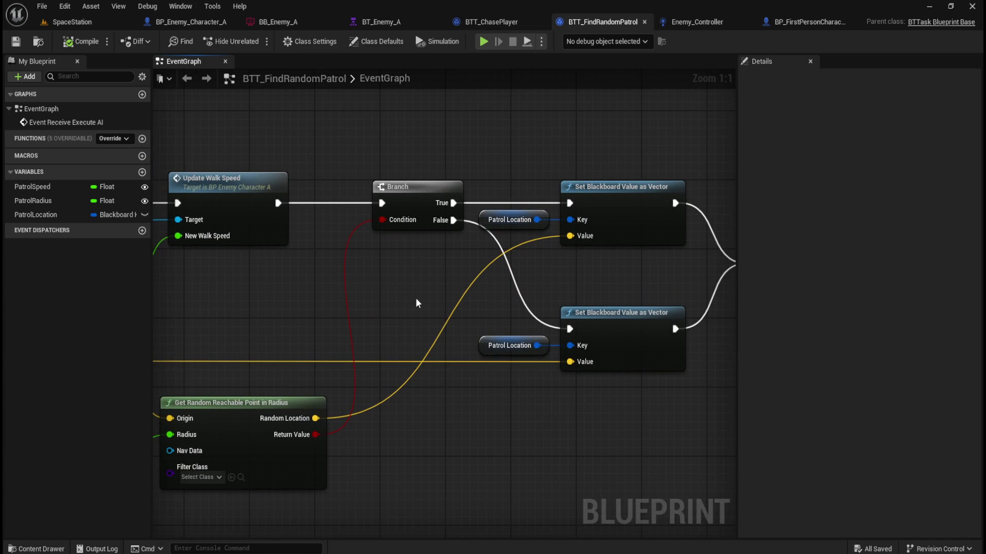
Drag a new wire from Get Actor Location's Return Value into empty space
{"action": "left_click_drag", "start_coordinate": [238, 302], "coordinate": [671, 313]}
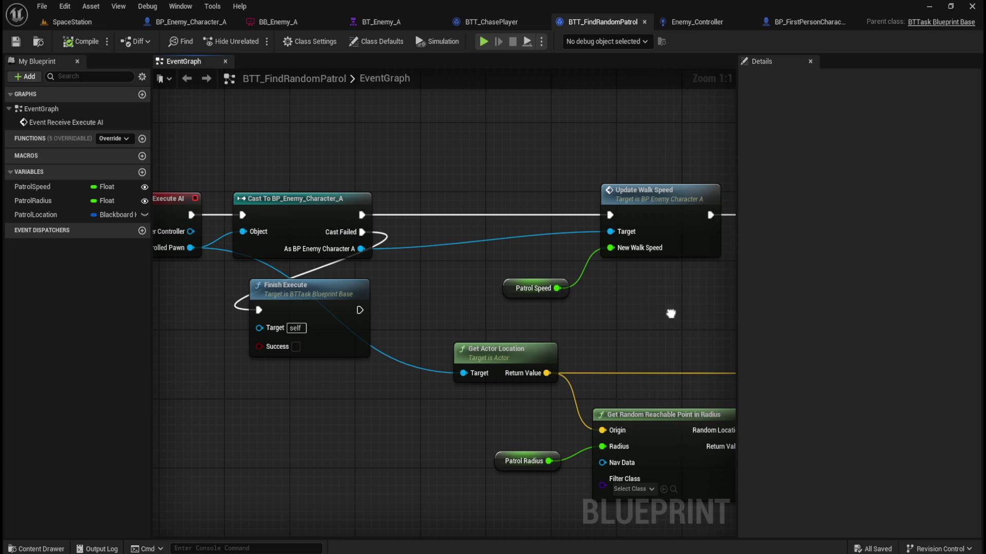
{"action": "mouse_move", "coordinate": [487, 322]}
{"action": "left_mouse_down"}
{"action": "mouse_move", "coordinate": [330, 293]}
{"action": "mouse_move", "coordinate": [330, 246]}
{"action": "mouse_move", "coordinate": [382, 222]}
{"action": "left_mouse_up"}
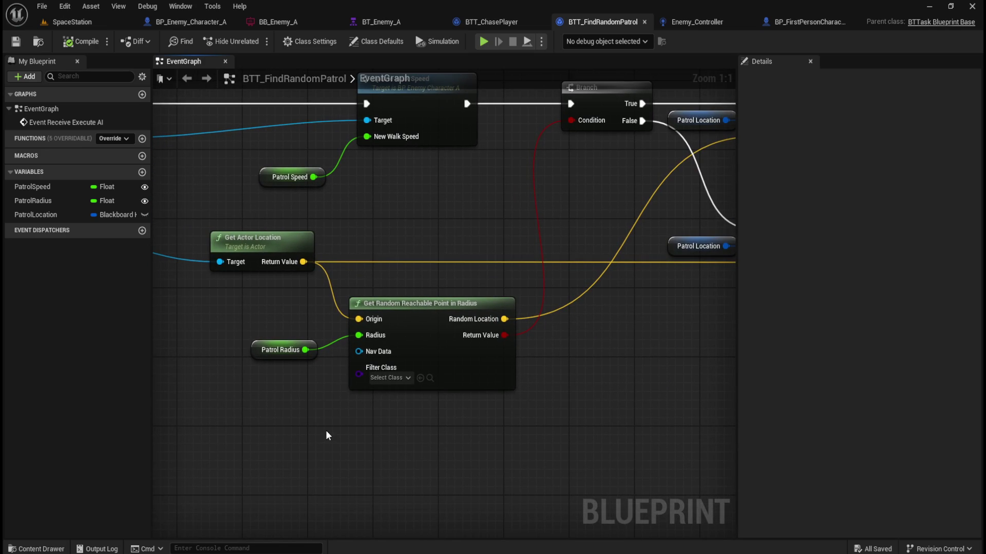
{"action": "left_click_drag", "start_coordinate": [303, 262], "coordinate": [364, 433]}
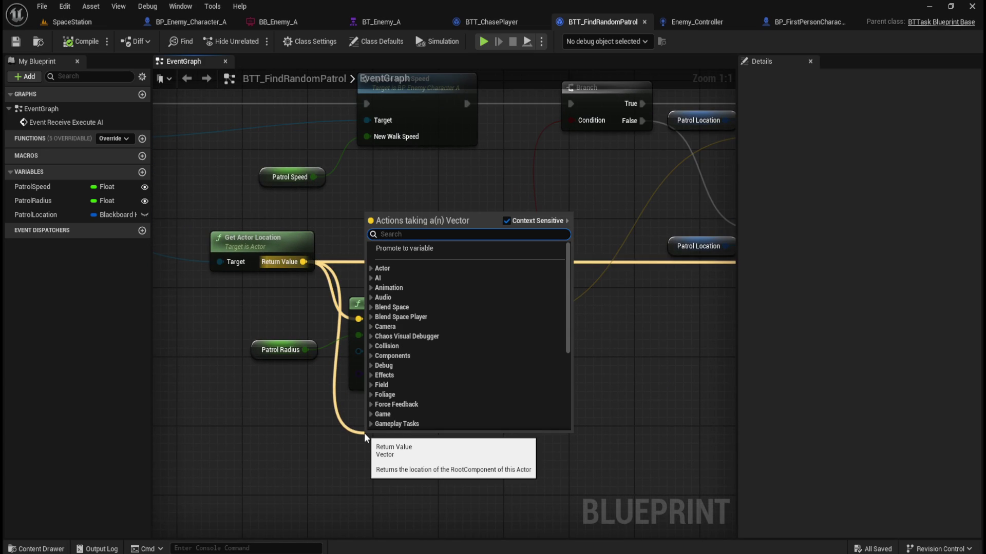
Add a Get Random Location in Navigable Radius node, delete it, compile, and return to SpaceStation
{"action": "type", "text": "get"}
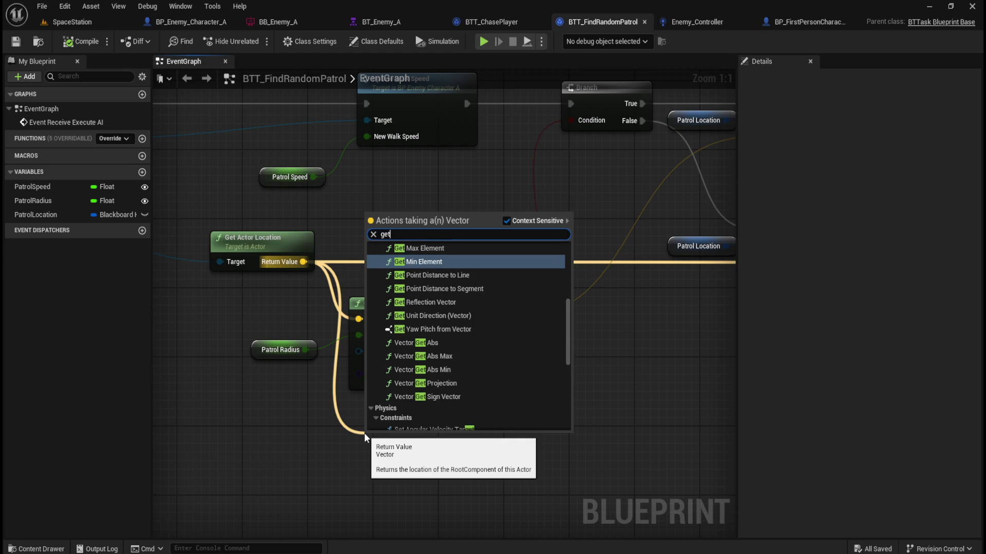
{"action": "type", "text": " random"}
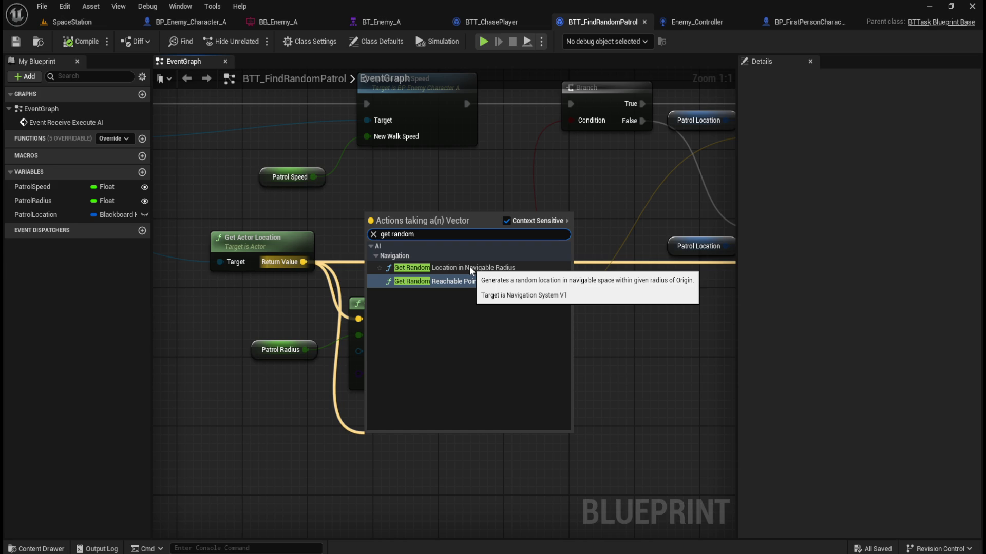
{"action": "left_click", "coordinate": [470, 268]}
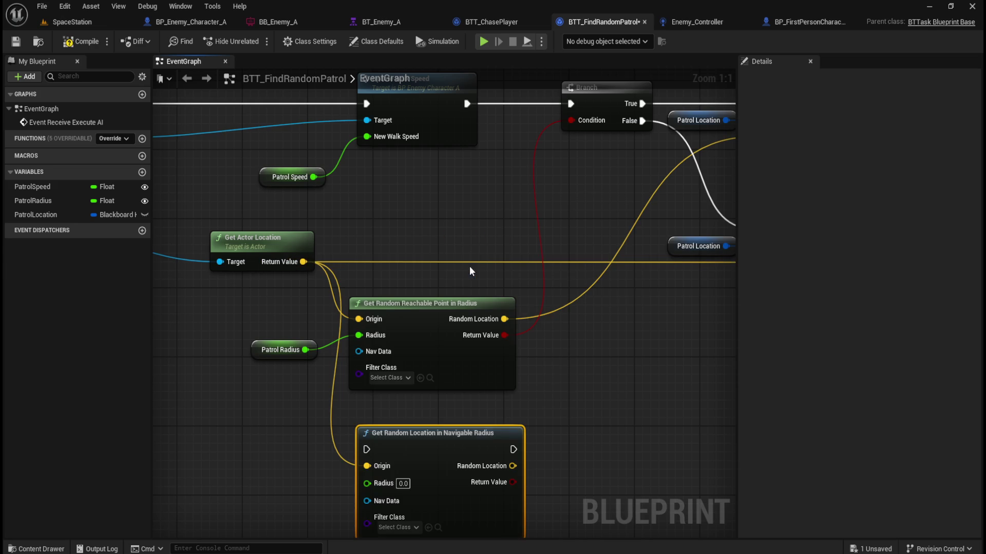
{"action": "left_click_drag", "start_coordinate": [562, 438], "coordinate": [552, 393]}
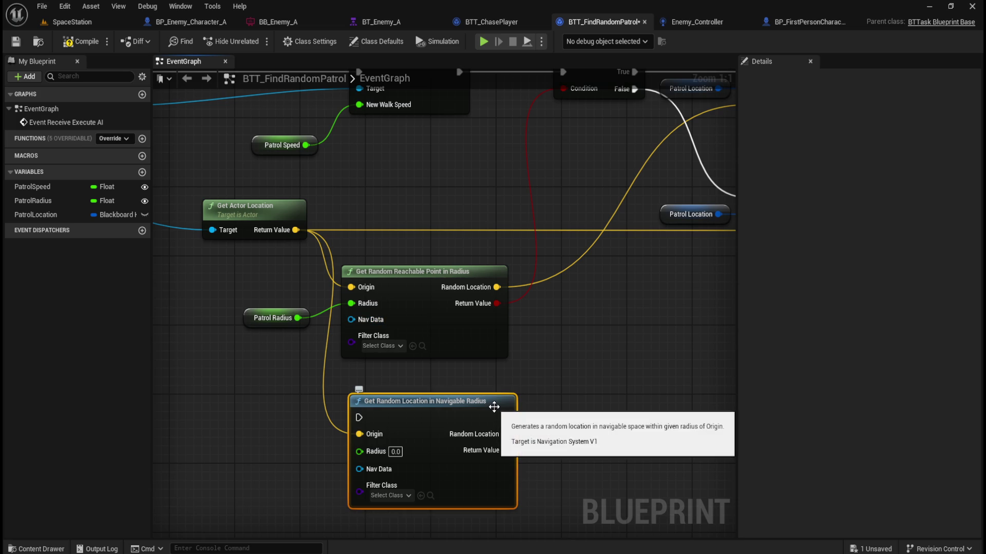
{"action": "key", "text": "Delete"}
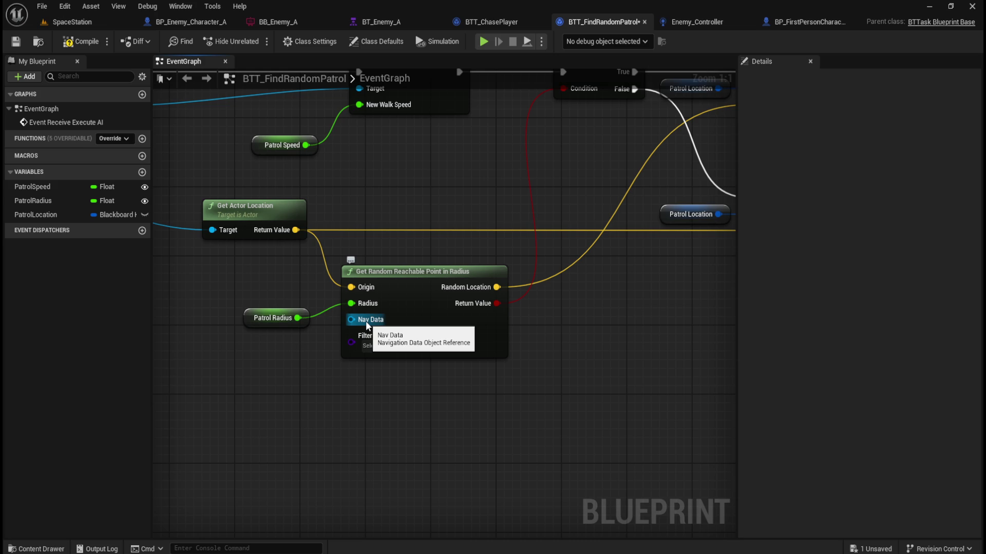
{"action": "left_click", "coordinate": [77, 41]}
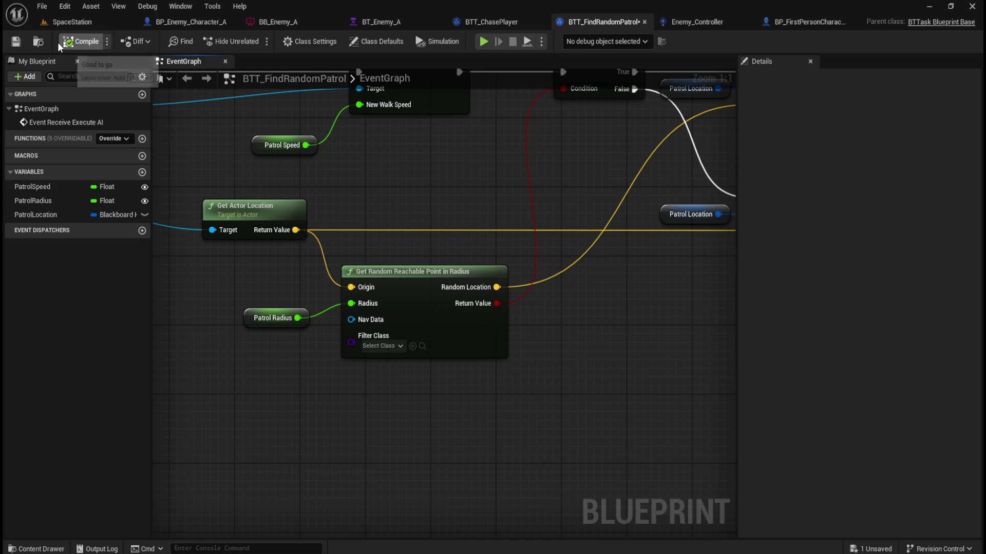
{"action": "left_click", "coordinate": [16, 41]}
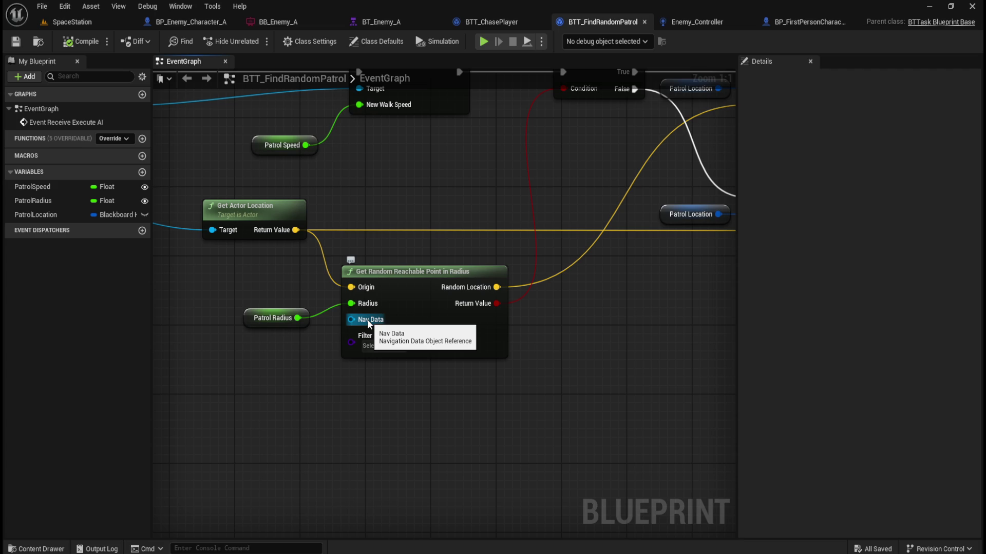
{"action": "left_click", "coordinate": [72, 22]}
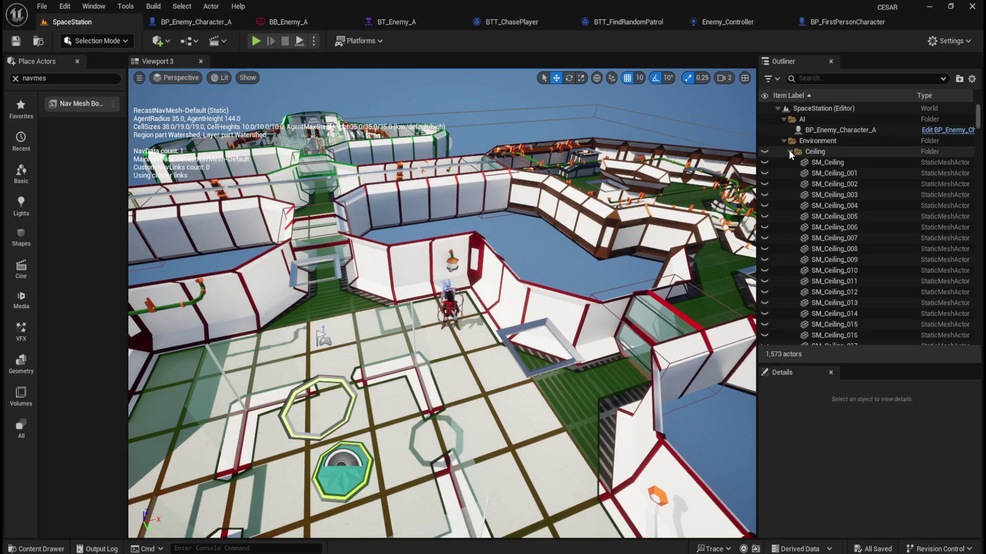
Review SM_Ceiling's Details, collapse the Ceiling and Floor folders, and select NavMeshBoundsVolume
{"action": "left_click", "coordinate": [840, 161]}
{"action": "left_click_drag", "start_coordinate": [978, 487], "coordinate": [979, 524]}
{"action": "scroll", "coordinate": [828, 508], "scroll_direction": "down", "scroll_amount": 5}
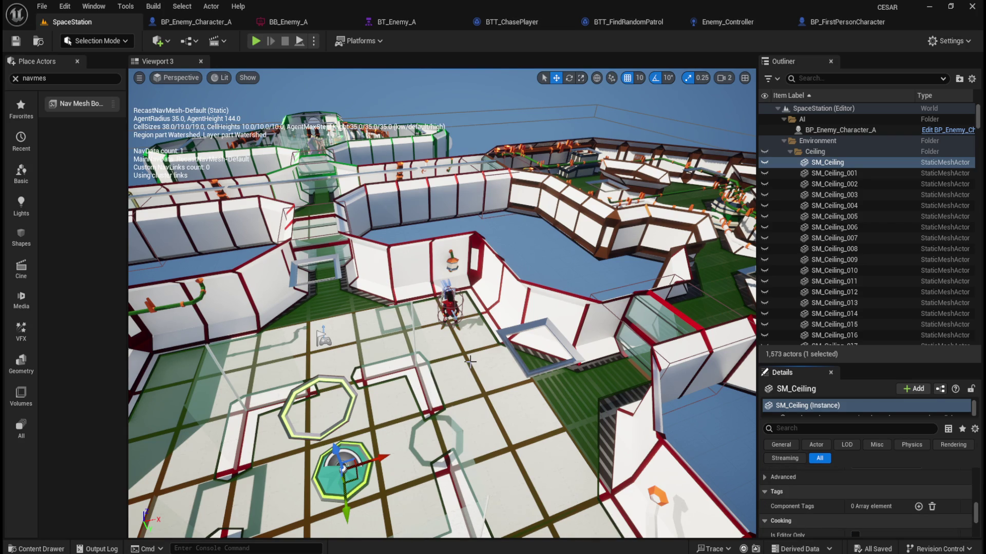
{"action": "scroll", "coordinate": [900, 482], "scroll_direction": "down", "scroll_amount": 4}
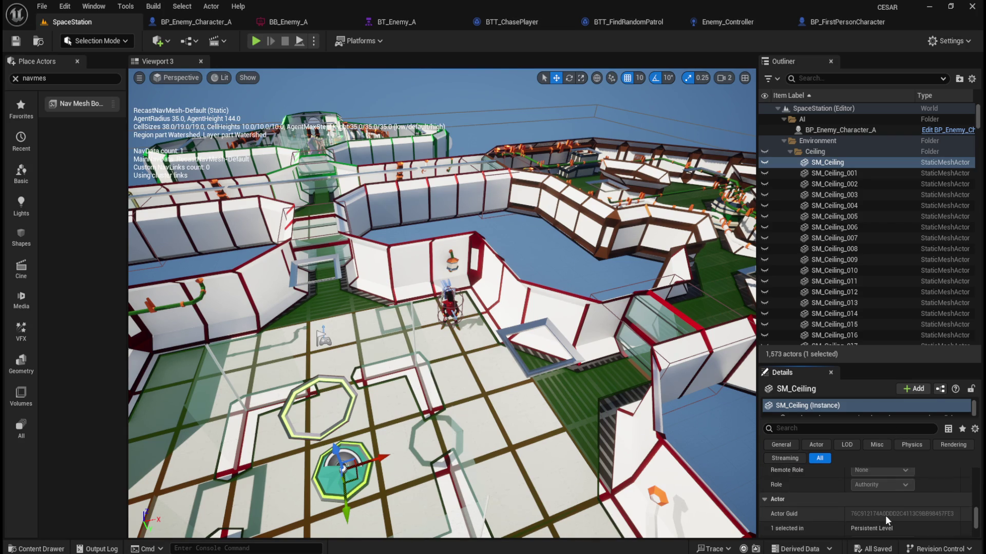
{"action": "scroll", "coordinate": [884, 515], "scroll_direction": "down", "scroll_amount": 5}
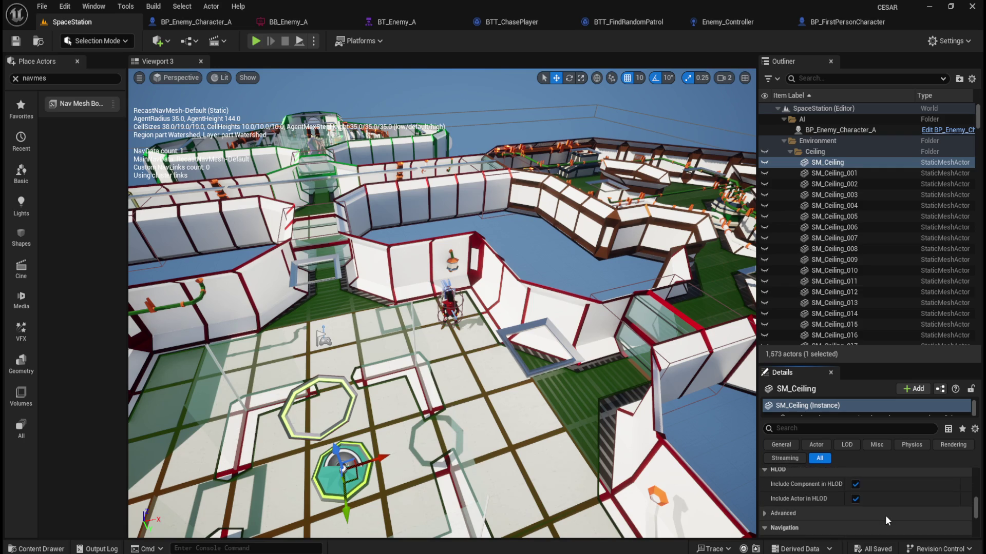
{"action": "scroll", "coordinate": [885, 515], "scroll_direction": "up", "scroll_amount": 5}
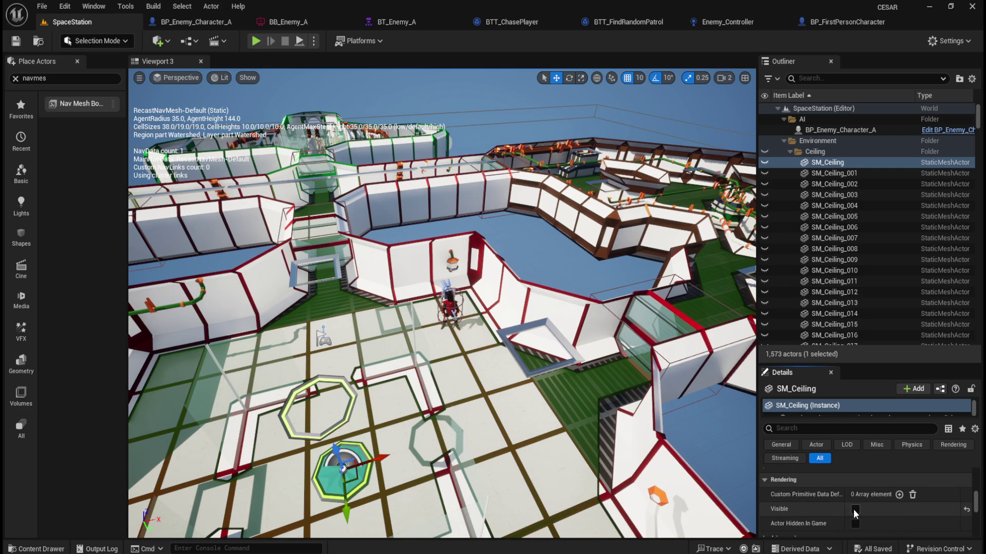
{"action": "left_click", "coordinate": [790, 152]}
{"action": "left_click", "coordinate": [790, 174]}
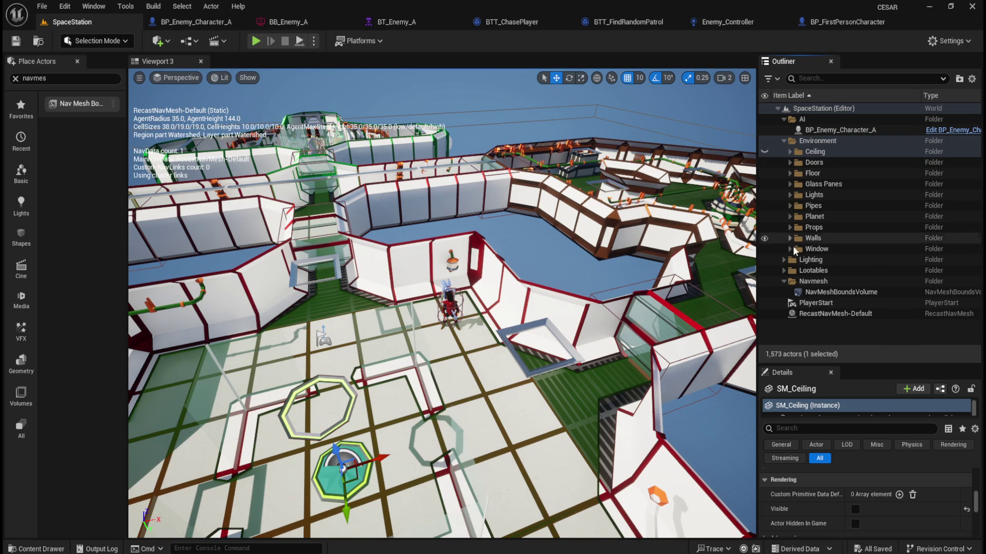
{"action": "left_click", "coordinate": [854, 294]}
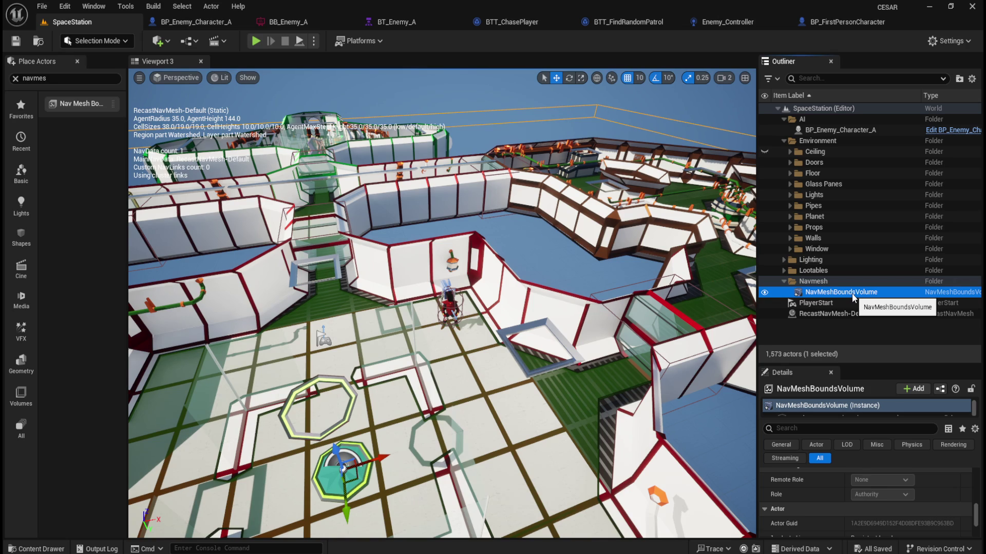
Look through the BT_Enemy_A, BTT_ChasePlayer and BTT_FindRandomPatrol tabs, then return to SpaceStation
{"action": "left_click", "coordinate": [411, 22]}
{"action": "left_click", "coordinate": [488, 22]}
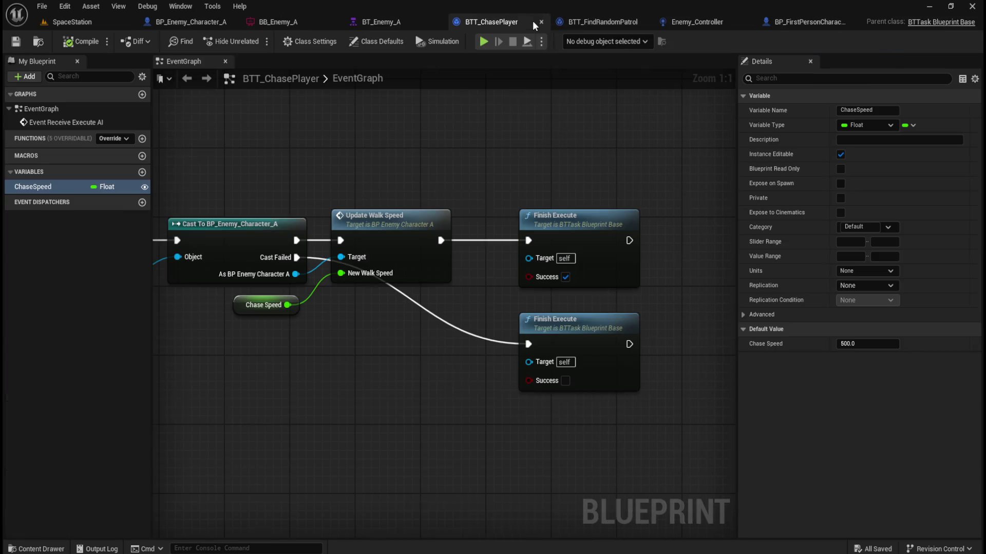
{"action": "left_click", "coordinate": [591, 22]}
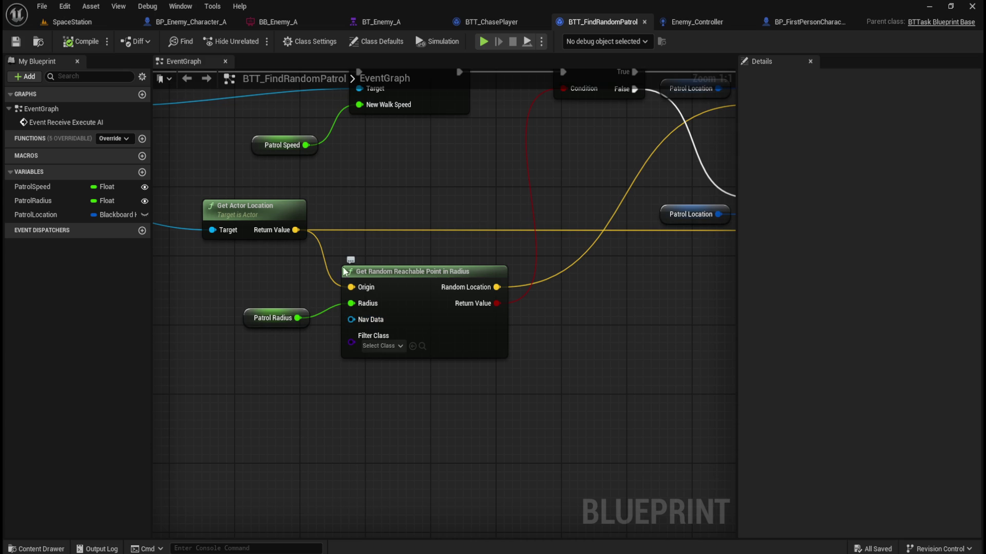
{"action": "left_click", "coordinate": [71, 22]}
{"action": "left_click", "coordinate": [837, 307]}
Select NavMeshBoundsVolume, enlarge the Details panel and browse its navigation options
{"action": "left_click", "coordinate": [843, 294]}
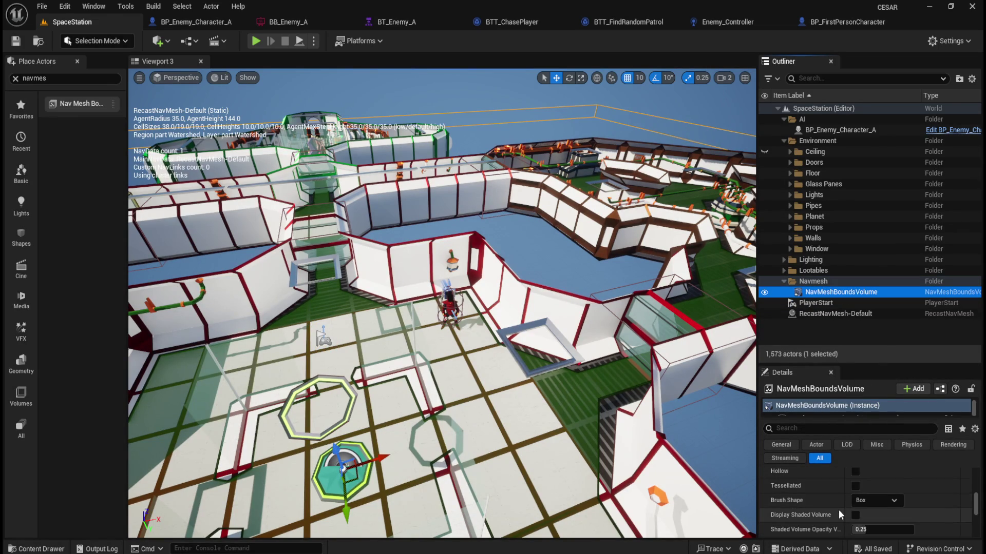
{"action": "left_click_drag", "start_coordinate": [864, 362], "coordinate": [832, 232]}
{"action": "scroll", "coordinate": [852, 219], "scroll_direction": "down", "scroll_amount": 2}
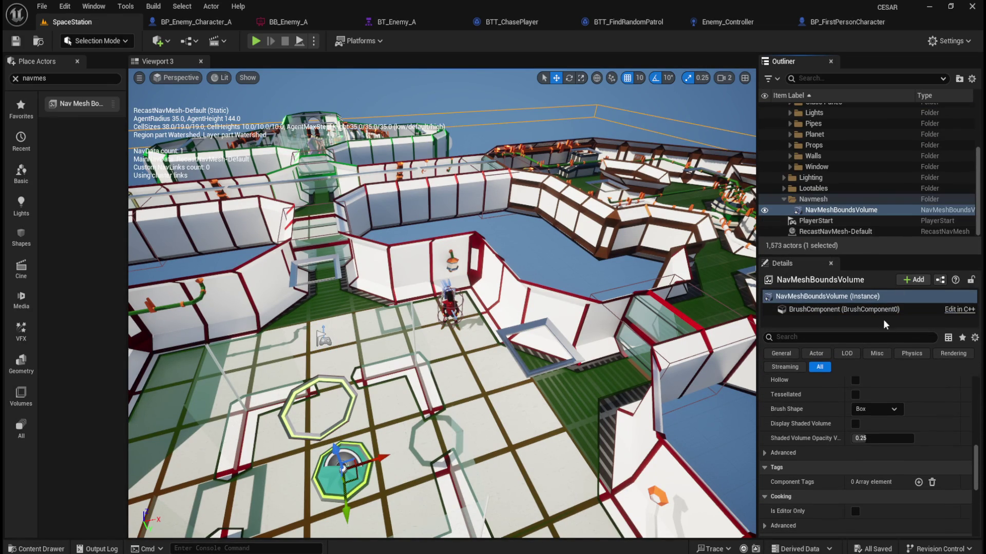
{"action": "scroll", "coordinate": [932, 470], "scroll_direction": "down", "scroll_amount": 10}
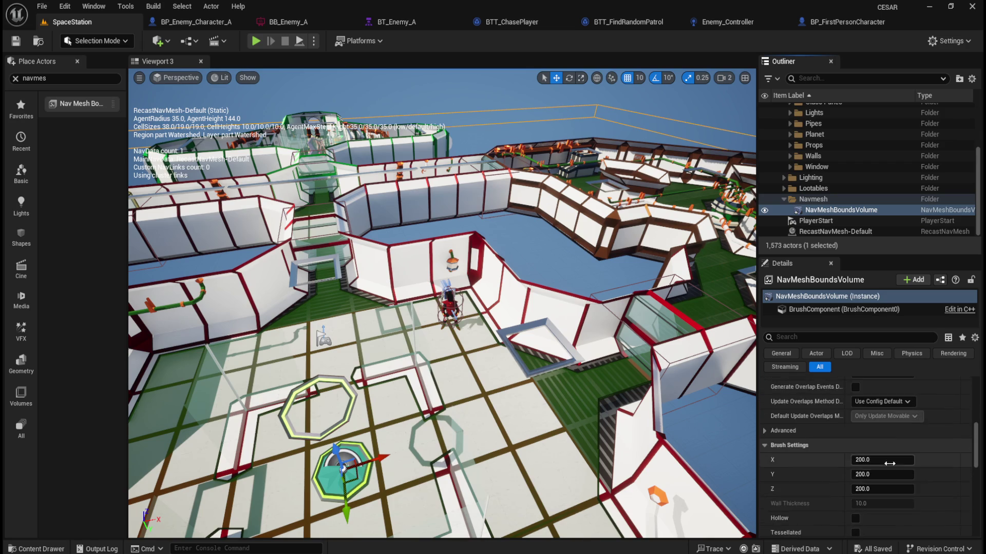
{"action": "scroll", "coordinate": [931, 476], "scroll_direction": "up", "scroll_amount": 5}
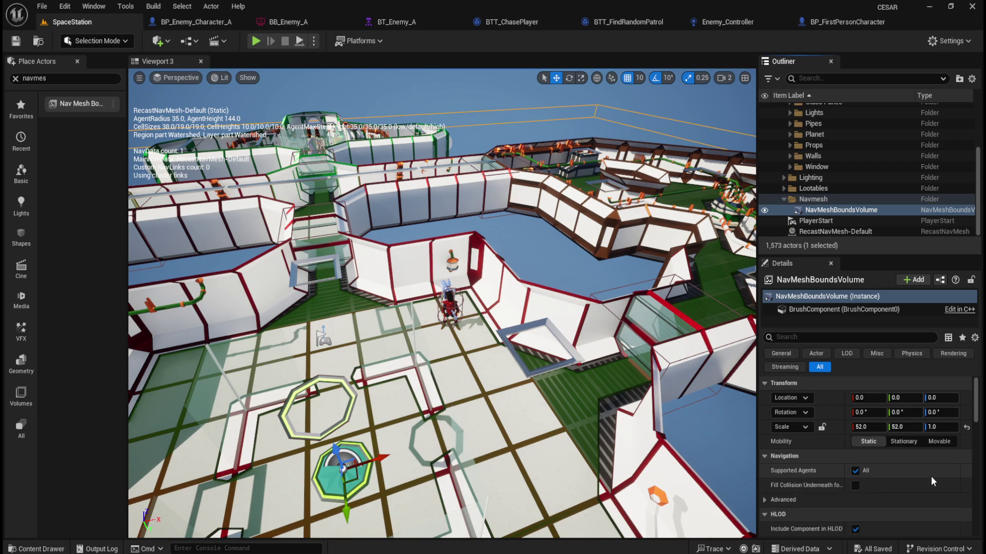
{"action": "scroll", "coordinate": [906, 488], "scroll_direction": "down", "scroll_amount": 1}
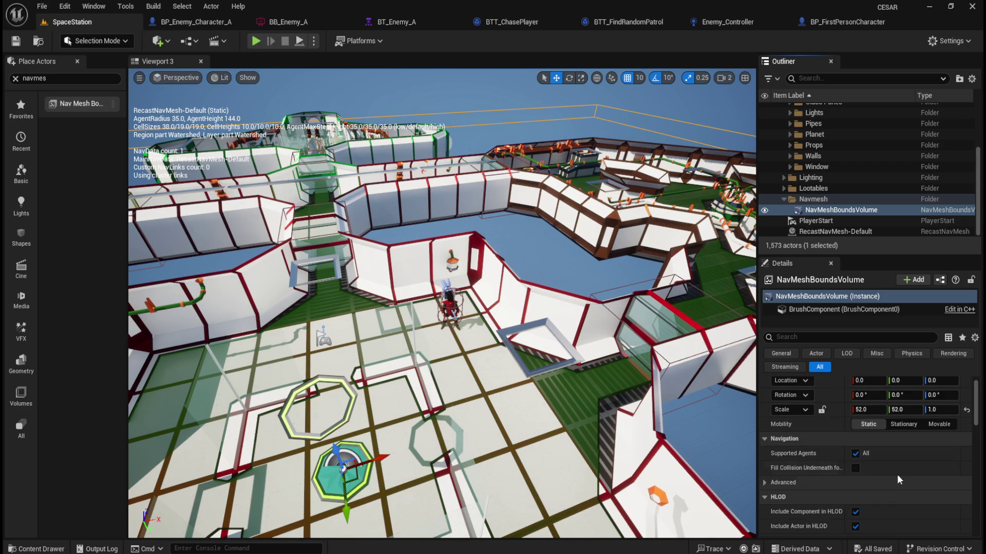
{"action": "left_click", "coordinate": [763, 482]}
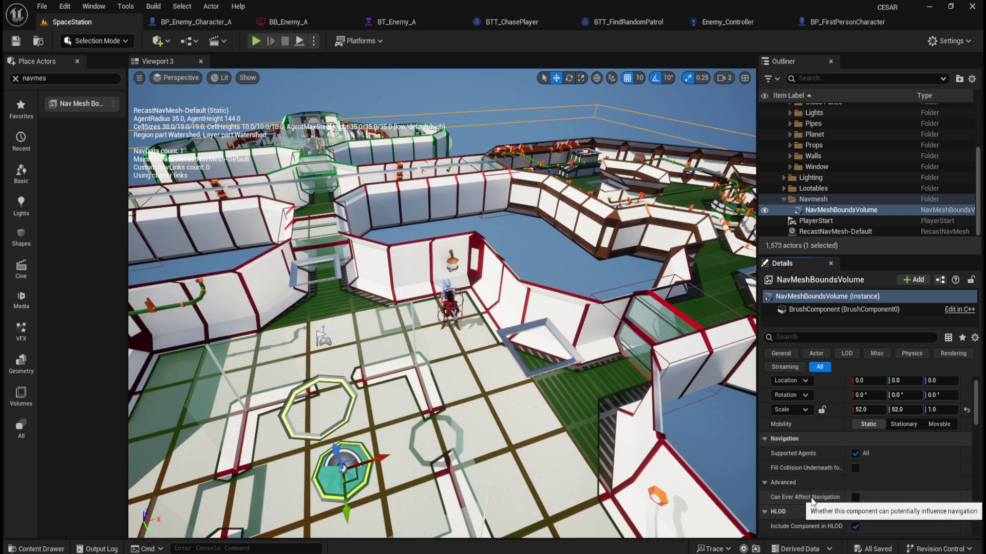
{"action": "left_click", "coordinate": [768, 483]}
Scroll through the volume's HLOD and Collision settings, showing the NoCollision preset
{"action": "scroll", "coordinate": [790, 485], "scroll_direction": "down", "scroll_amount": 3}
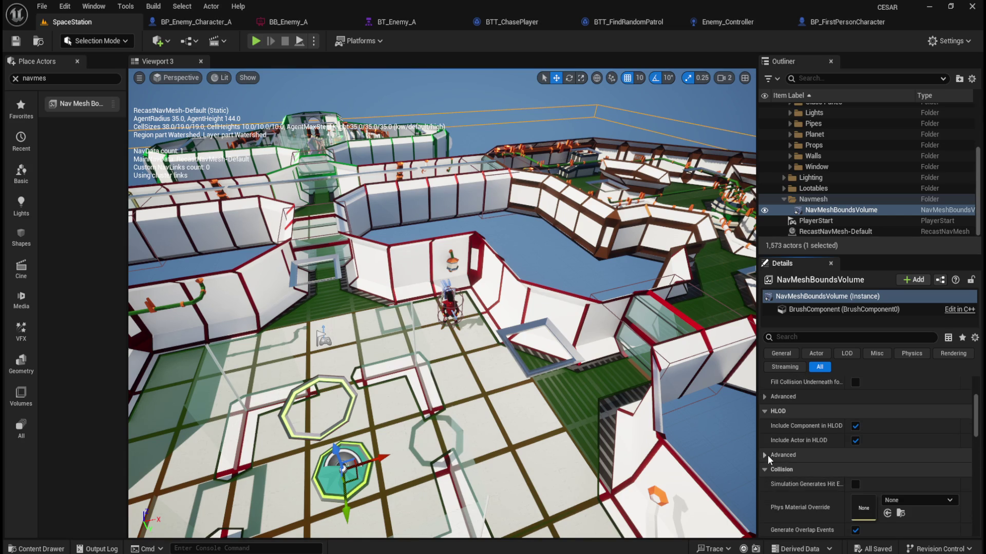
{"action": "left_click", "coordinate": [766, 455]}
{"action": "left_click", "coordinate": [767, 460]}
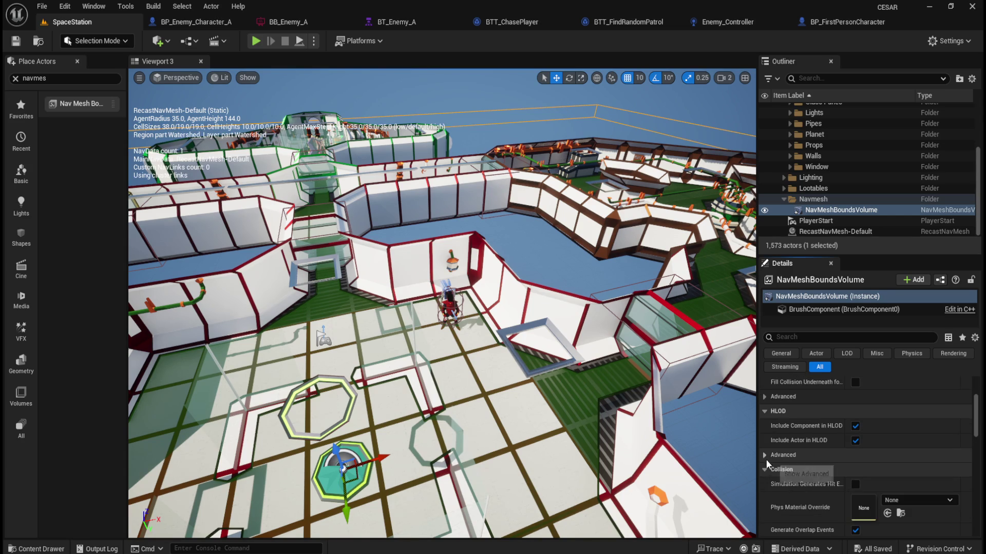
{"action": "scroll", "coordinate": [793, 491], "scroll_direction": "down", "scroll_amount": 2}
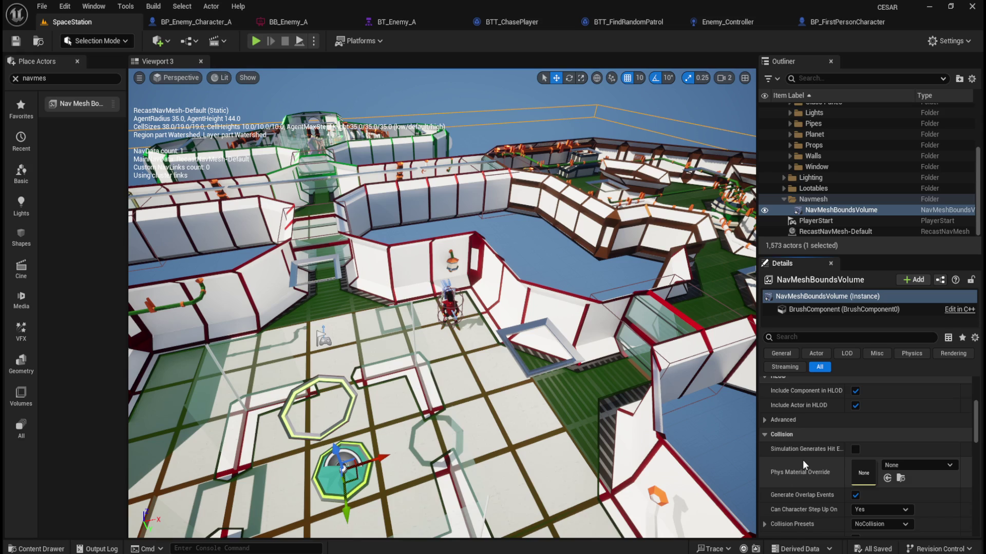
{"action": "scroll", "coordinate": [803, 460], "scroll_direction": "down", "scroll_amount": 2}
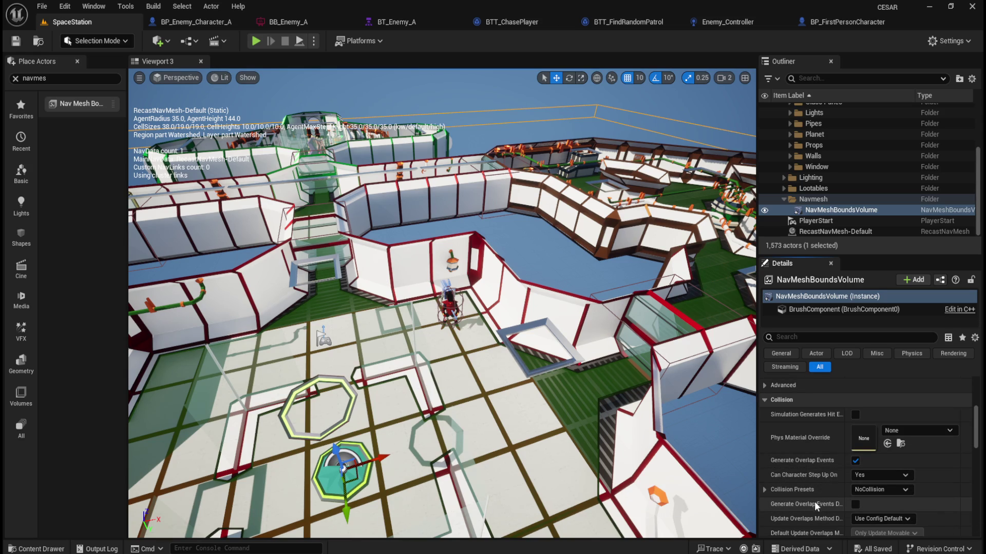
{"action": "left_click", "coordinate": [847, 214]}
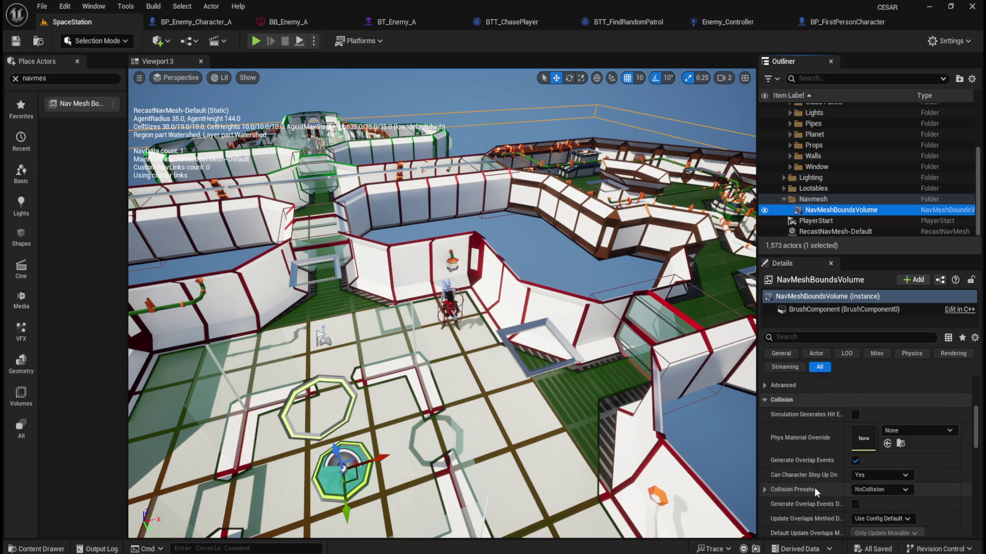
{"action": "scroll", "coordinate": [815, 500], "scroll_direction": "down", "scroll_amount": 1}
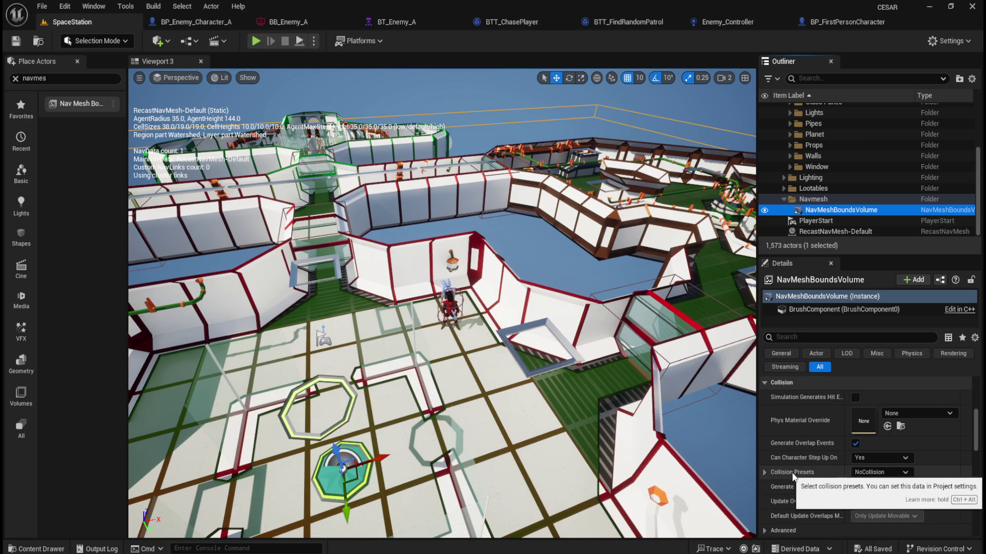
Change the NavMeshBoundsVolume's collision preset from NoCollision to Pawn and save the SpaceStation level
{"action": "left_click", "coordinate": [894, 472]}
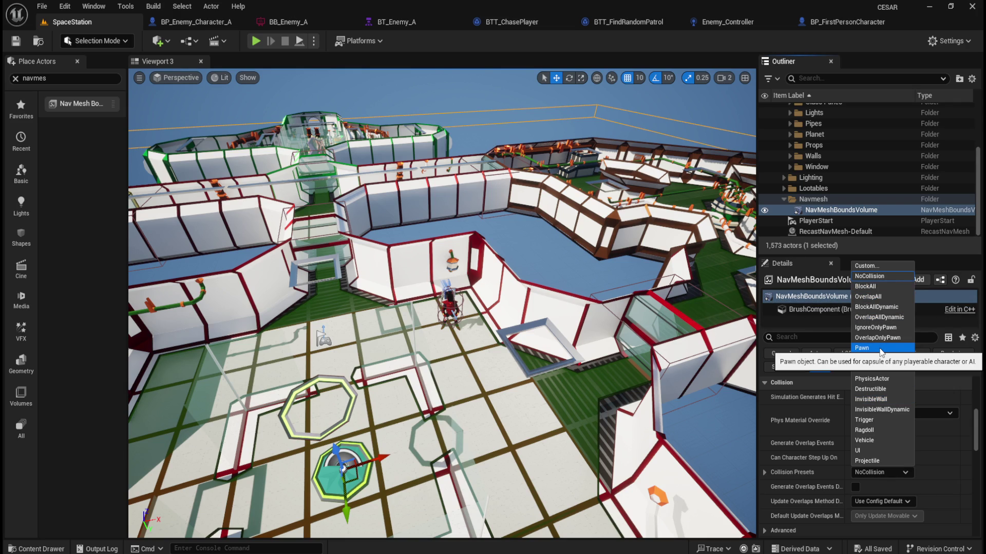
{"action": "left_click", "coordinate": [900, 475]}
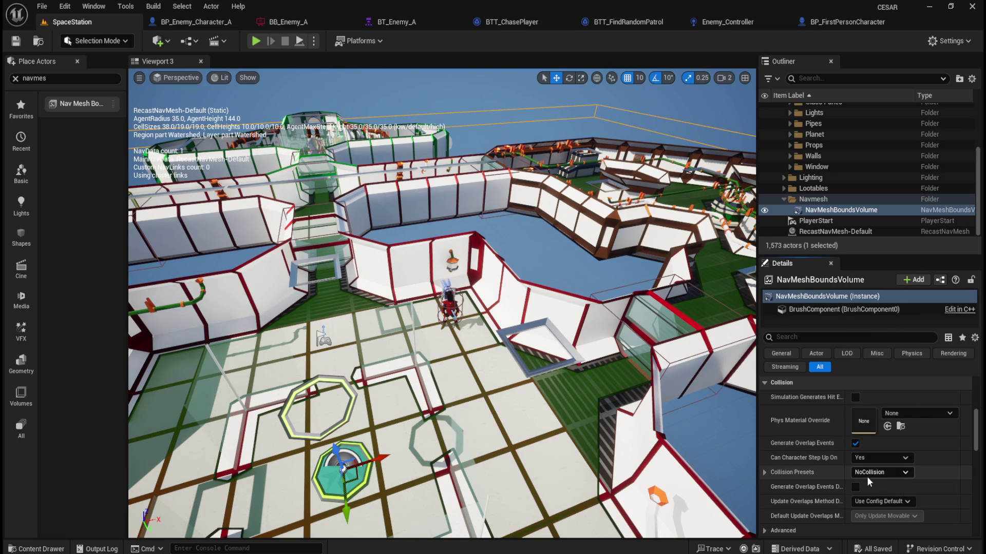
{"action": "left_click", "coordinate": [885, 473]}
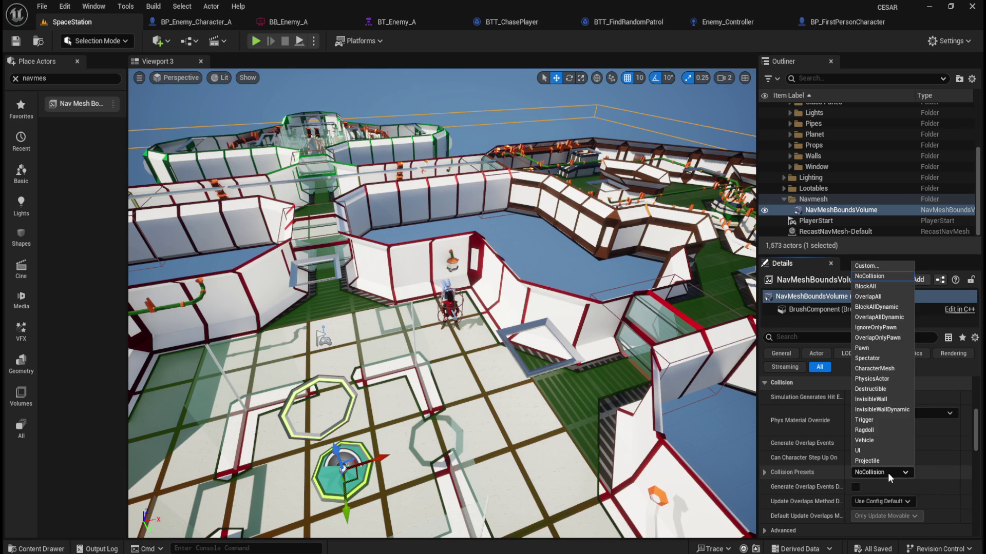
{"action": "left_click", "coordinate": [886, 353]}
{"action": "left_click", "coordinate": [16, 41]}
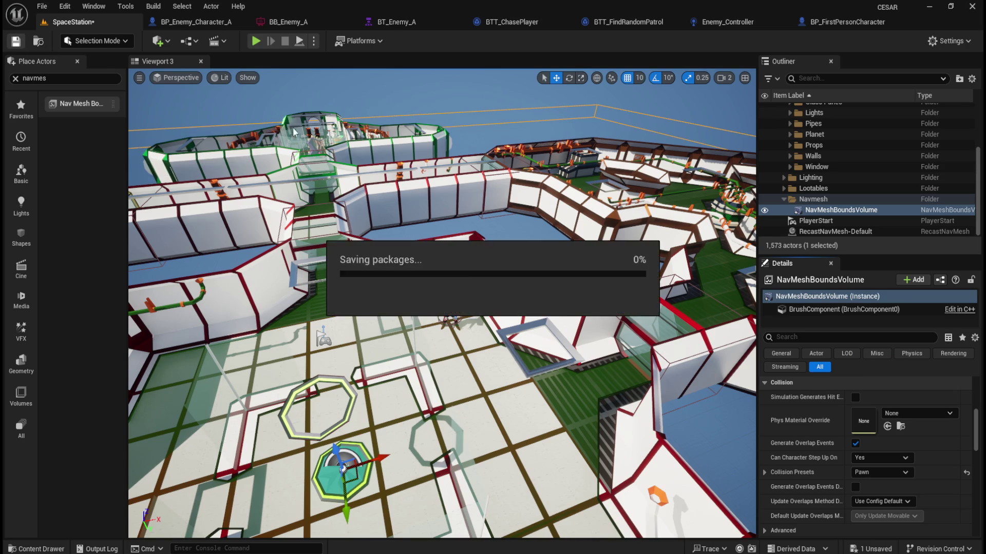
{"action": "left_click", "coordinate": [314, 41]}
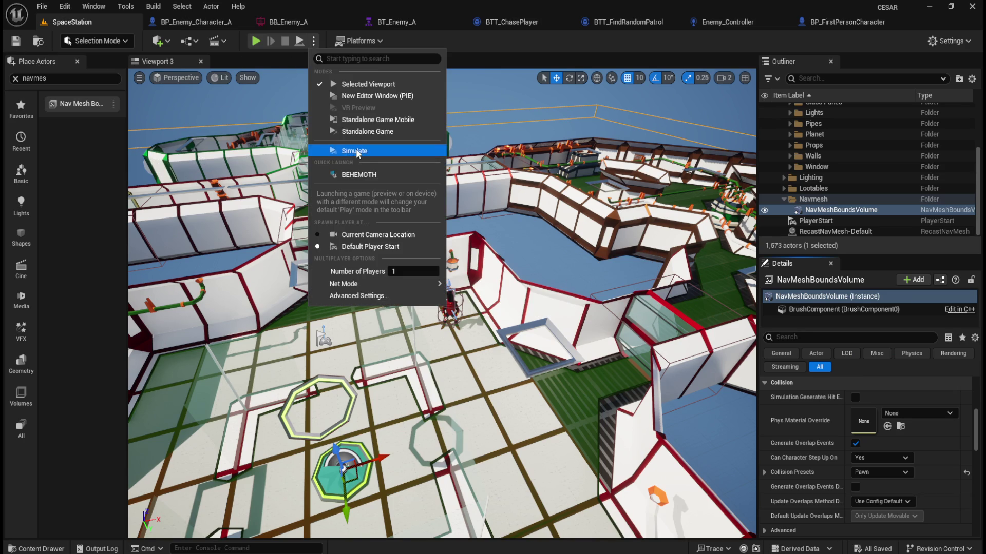
Simulate SpaceStation and watch BT_Enemy_A run its Patrol Move To node, then return to the level
{"action": "left_click", "coordinate": [354, 149]}
{"action": "mouse_move", "coordinate": [464, 248]}
{"action": "left_mouse_down"}
{"action": "mouse_move", "coordinate": [461, 159]}
{"action": "mouse_move", "coordinate": [462, 205]}
{"action": "mouse_move", "coordinate": [462, 184]}
{"action": "left_mouse_up"}
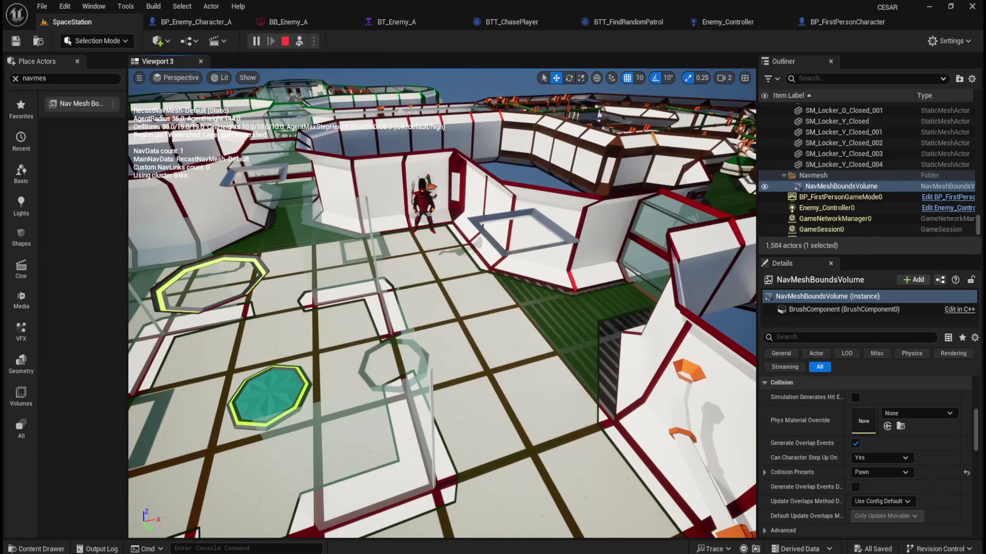
{"action": "left_click", "coordinate": [410, 24]}
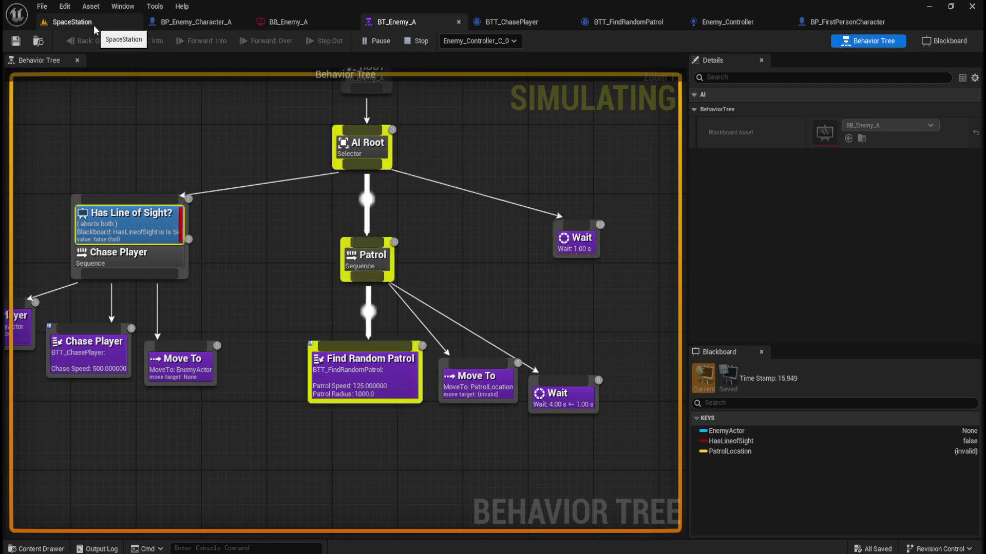
{"action": "left_click", "coordinate": [480, 389]}
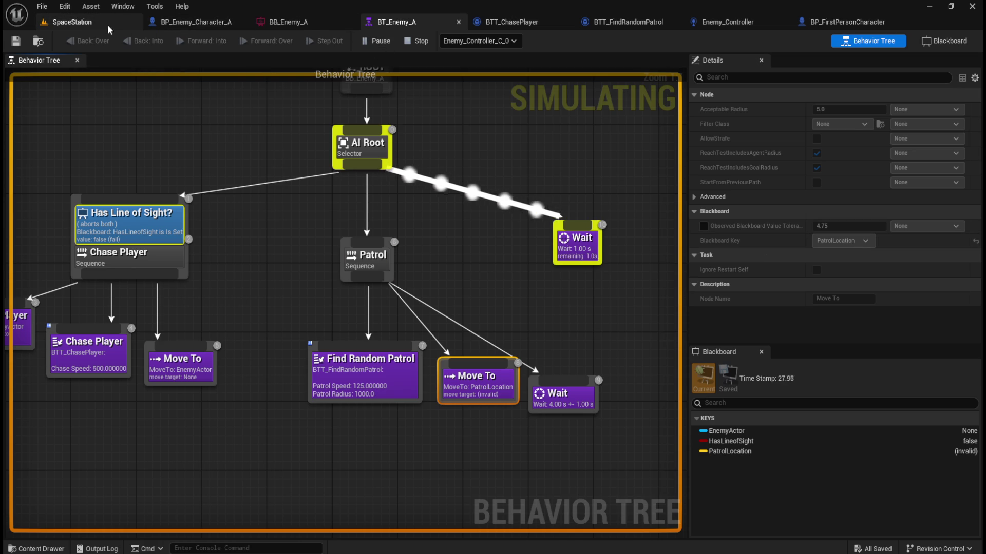
{"action": "left_click", "coordinate": [85, 22]}
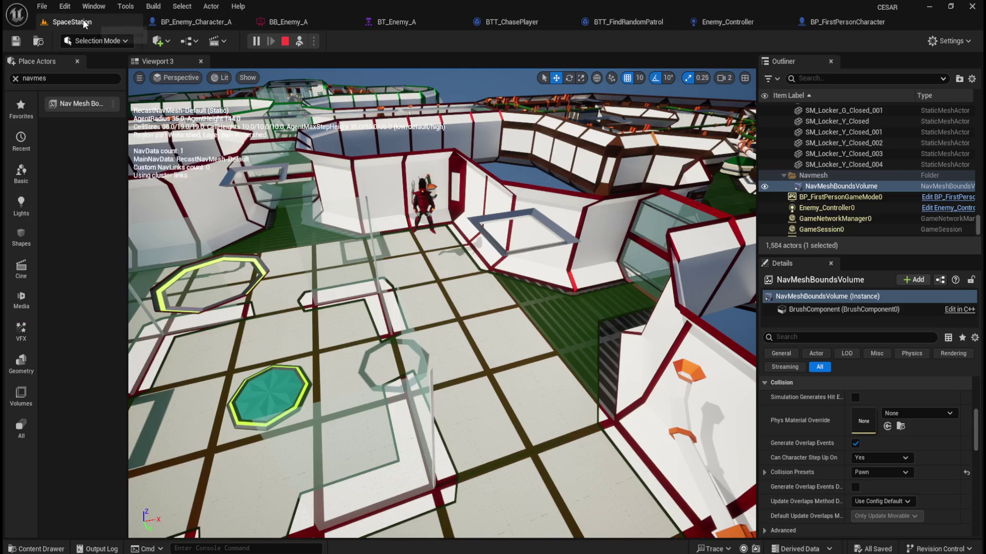
Stop the simulation, reselect the NavMeshBoundsVolume and switch its collision preset to OverlapAll
{"action": "left_click", "coordinate": [283, 44]}
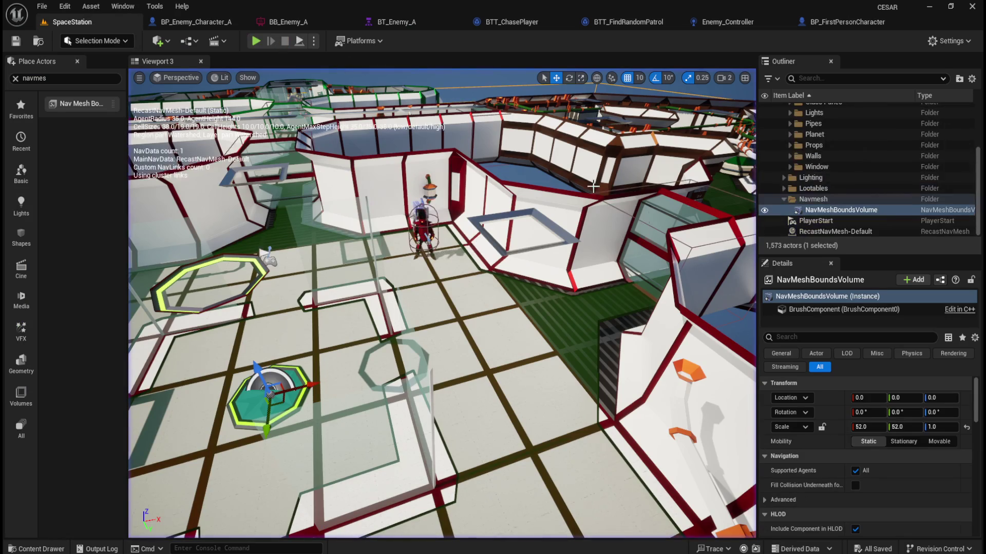
{"action": "left_click", "coordinate": [852, 221]}
{"action": "left_click", "coordinate": [849, 210]}
{"action": "scroll", "coordinate": [893, 421], "scroll_direction": "down", "scroll_amount": 5}
{"action": "scroll", "coordinate": [885, 467], "scroll_direction": "down", "scroll_amount": 1}
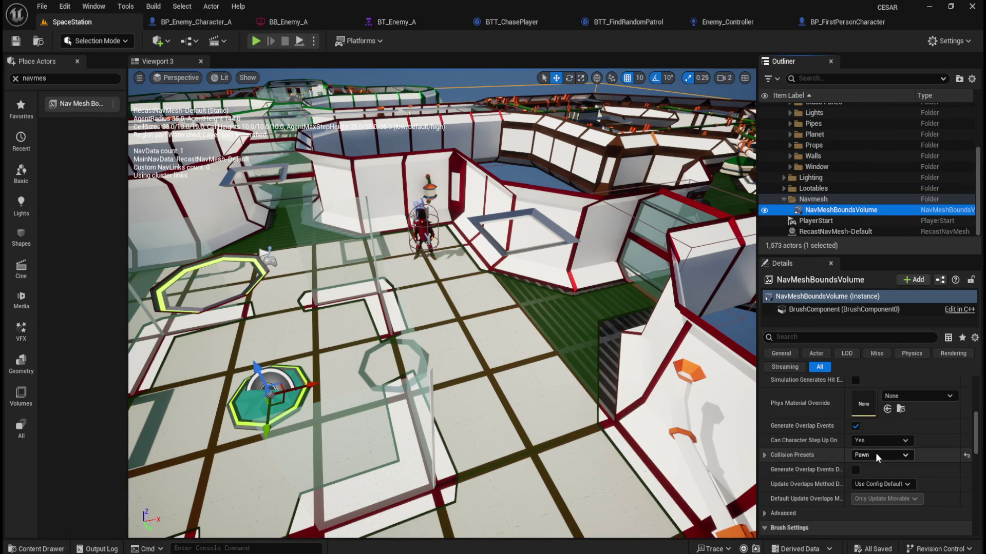
{"action": "left_click", "coordinate": [876, 456]}
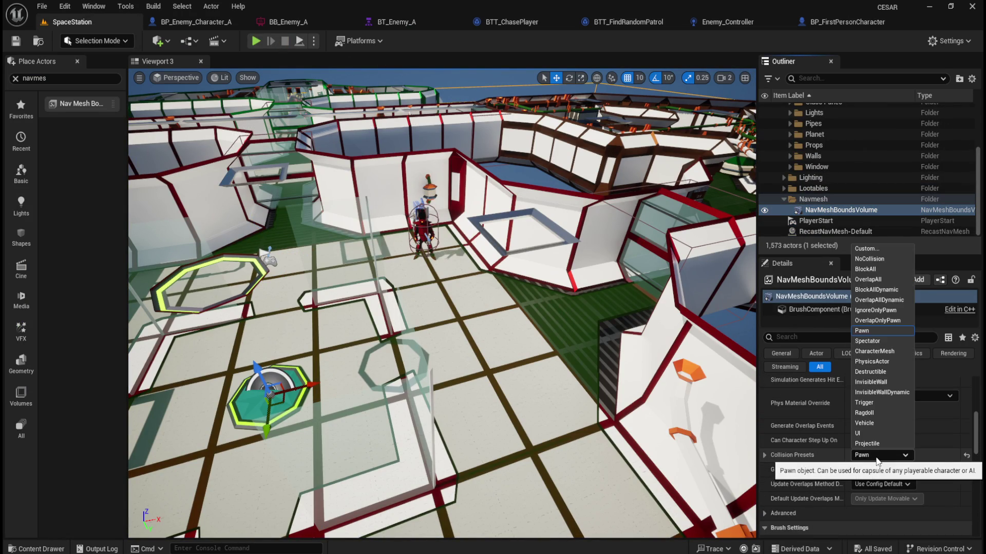
{"action": "left_click", "coordinate": [875, 280]}
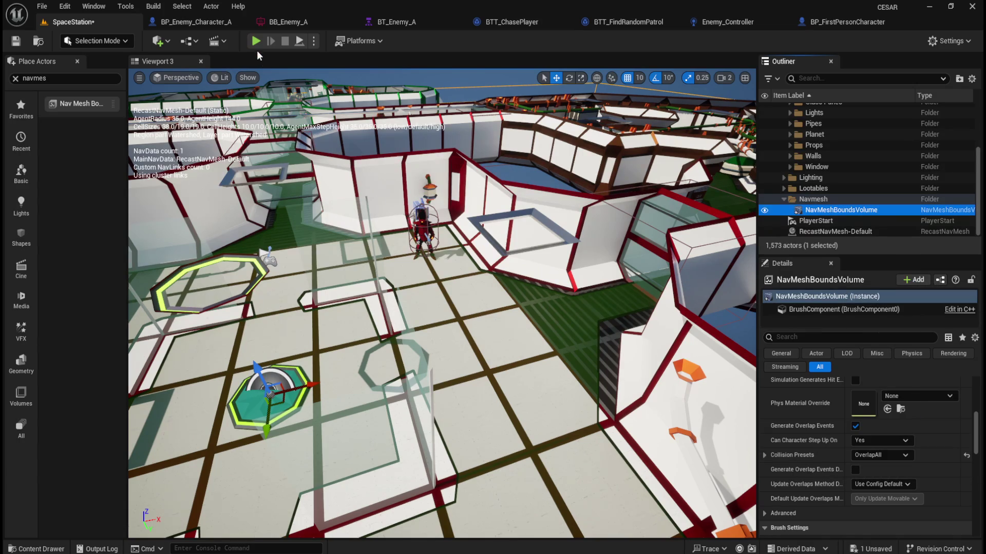
{"action": "left_click", "coordinate": [255, 42]}
Play-test the level briefly near the enemy robot, then exit and frame the nav mesh volume
{"action": "left_click", "coordinate": [417, 137]}
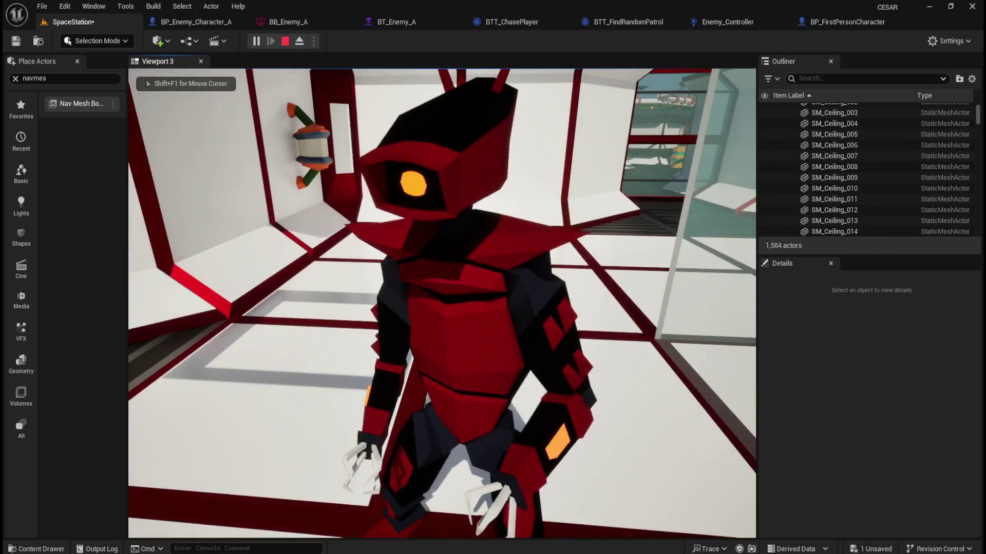
{"action": "key", "text": "Escape"}
{"action": "key", "text": "f"}
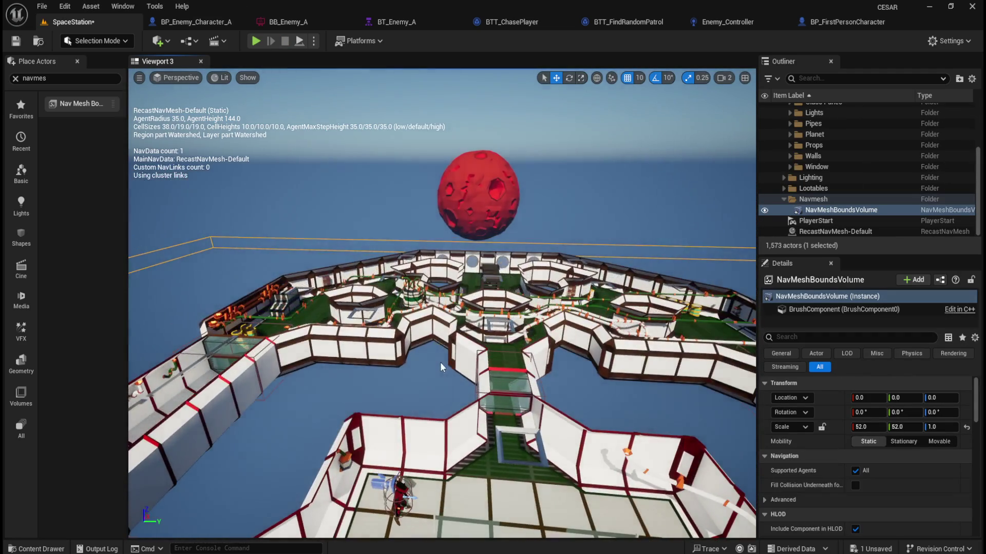
{"action": "left_click_drag", "start_coordinate": [440, 367], "coordinate": [452, 326]}
Run a simulation and pan over the station to watch the enemy robot move
{"action": "left_click", "coordinate": [313, 41]}
{"action": "left_click", "coordinate": [347, 152]}
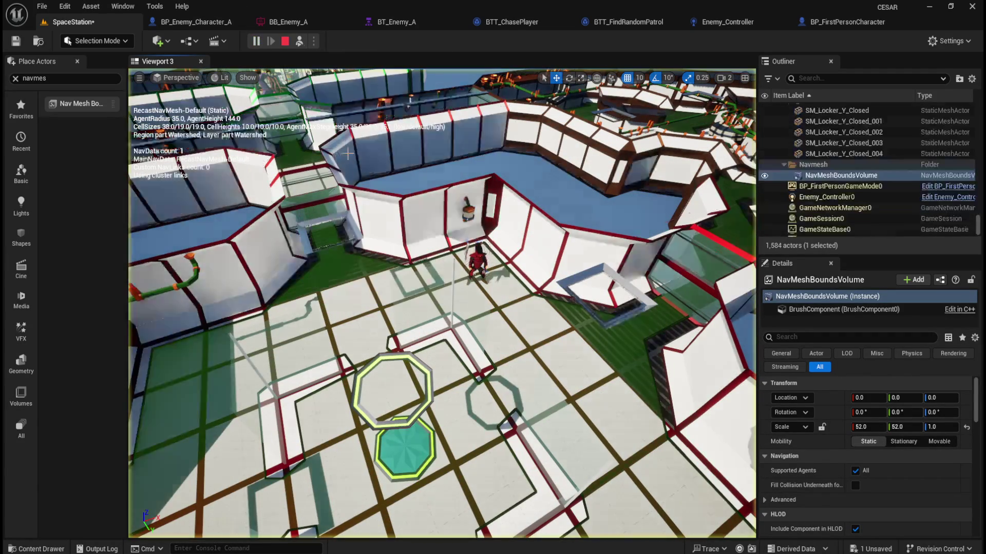
{"action": "left_click_drag", "start_coordinate": [464, 271], "coordinate": [464, 271]}
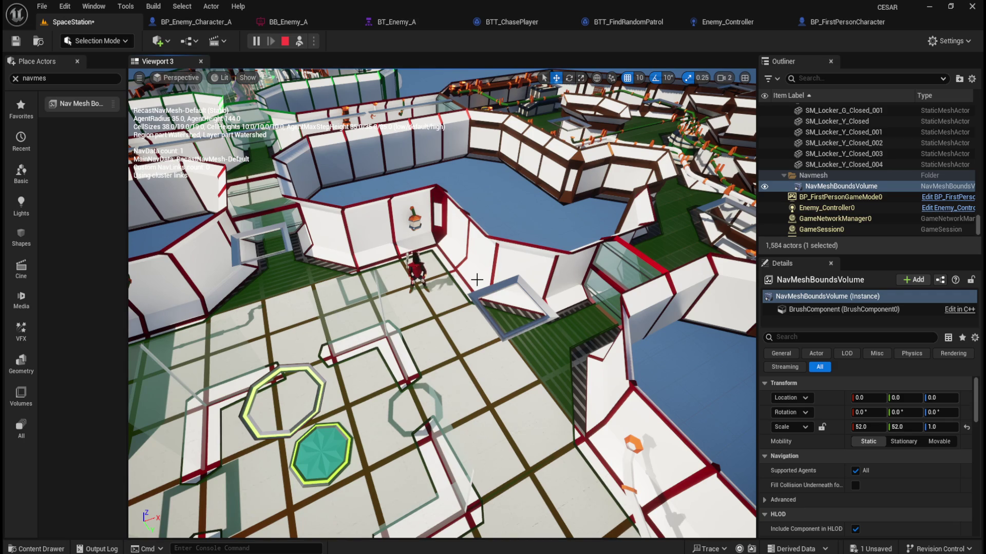
{"action": "scroll", "coordinate": [849, 443], "scroll_direction": "down", "scroll_amount": 6}
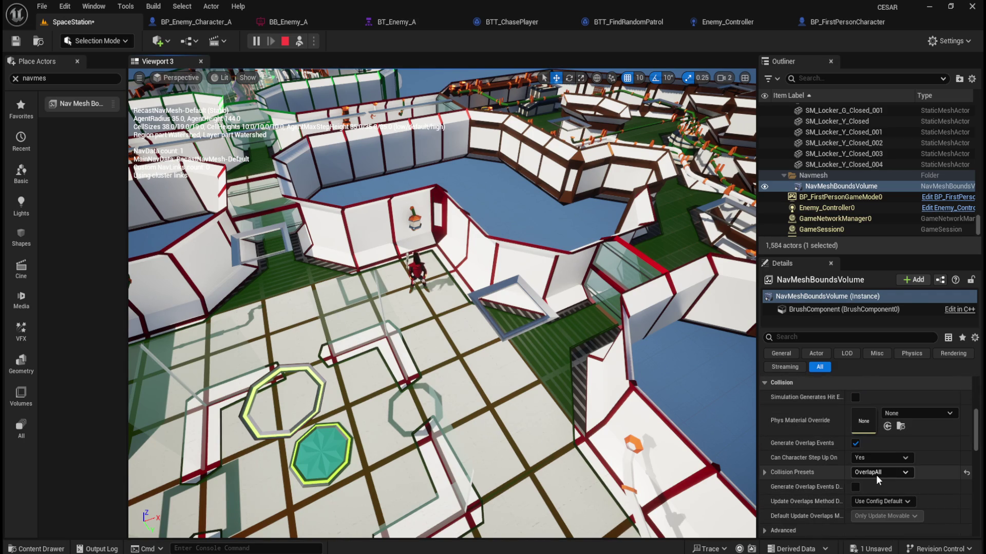
Set the NavMeshBoundsVolume collision preset back to NoCollision and save the level
{"action": "left_click", "coordinate": [875, 472]}
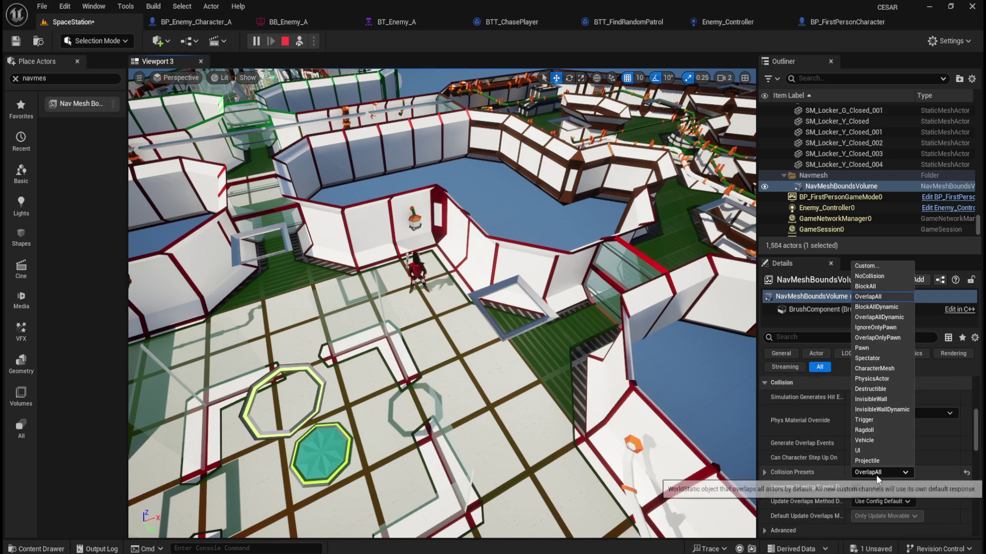
{"action": "left_click", "coordinate": [869, 276]}
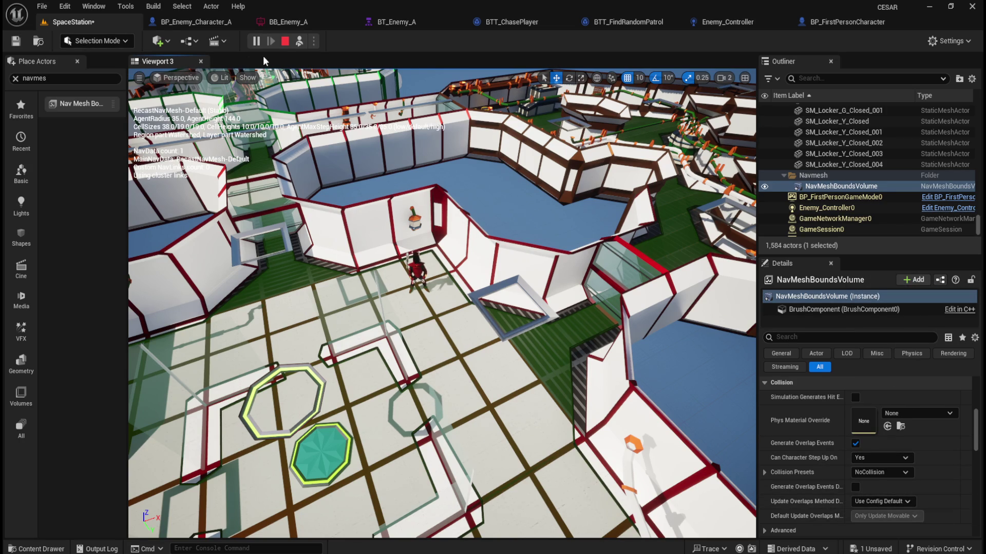
{"action": "left_click", "coordinate": [285, 42]}
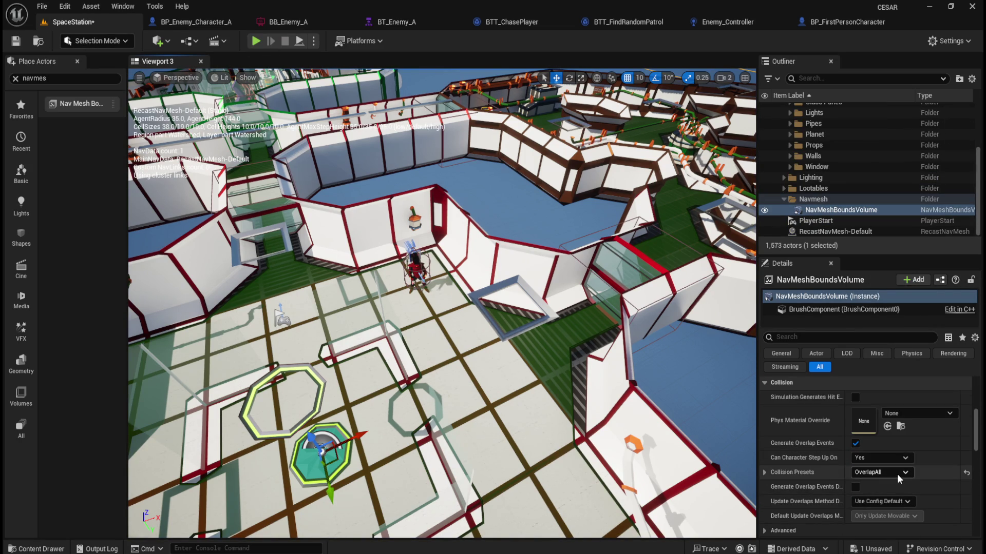
{"action": "left_click", "coordinate": [898, 474]}
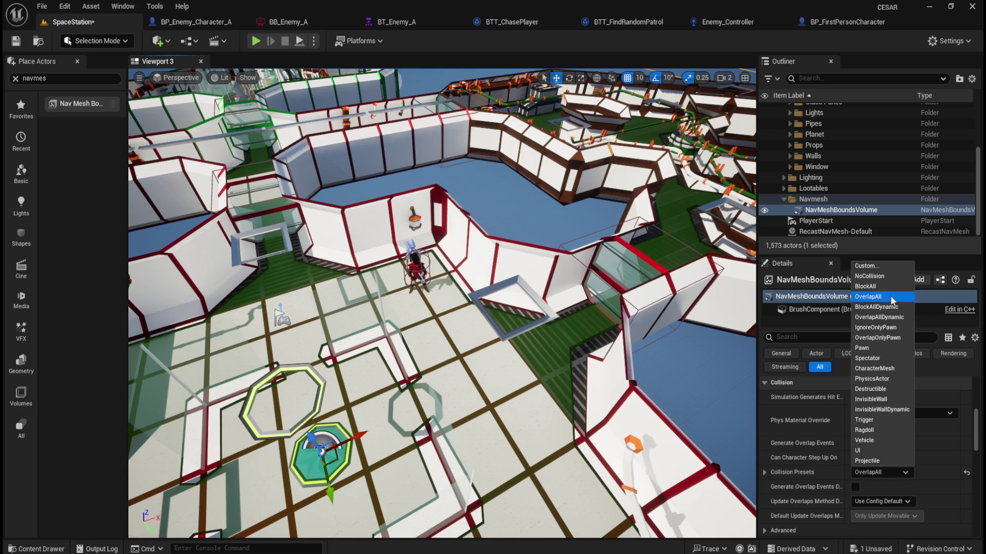
{"action": "left_click", "coordinate": [884, 277]}
{"action": "left_click", "coordinate": [16, 41]}
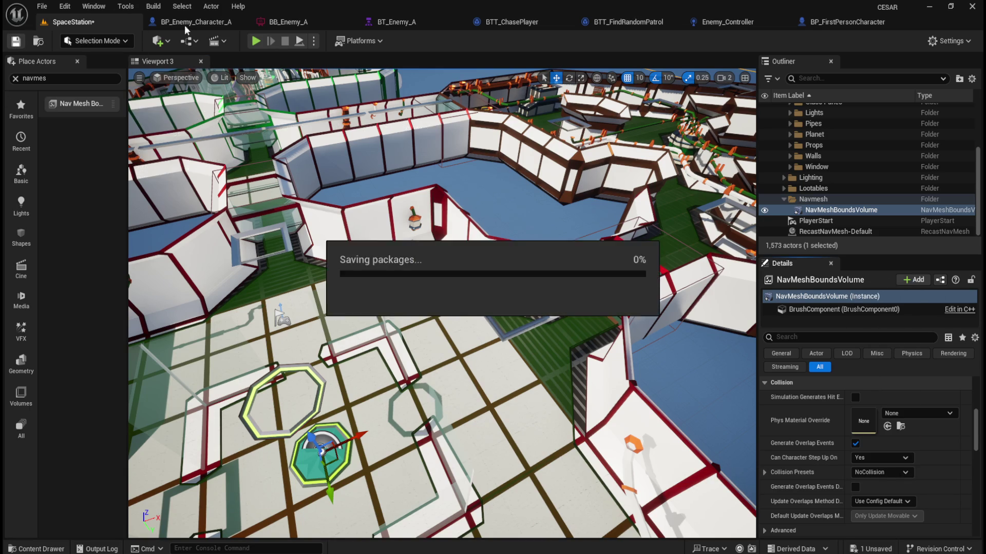
Play-test the level briefly, then return to the BT_Enemy_A behavior tree
{"action": "left_click", "coordinate": [259, 43]}
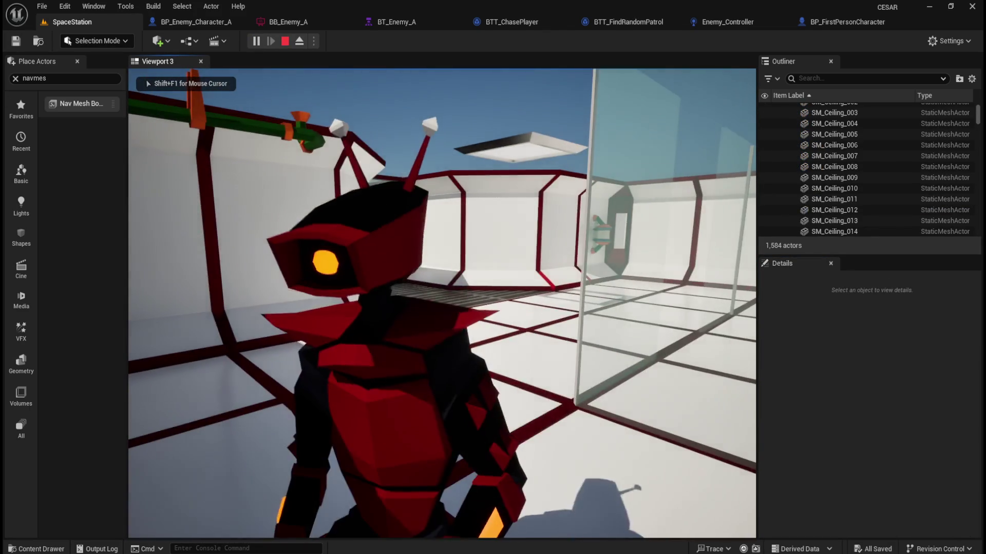
{"action": "key", "text": "Escape"}
{"action": "left_click", "coordinate": [417, 20]}
{"action": "left_click", "coordinate": [500, 255]}
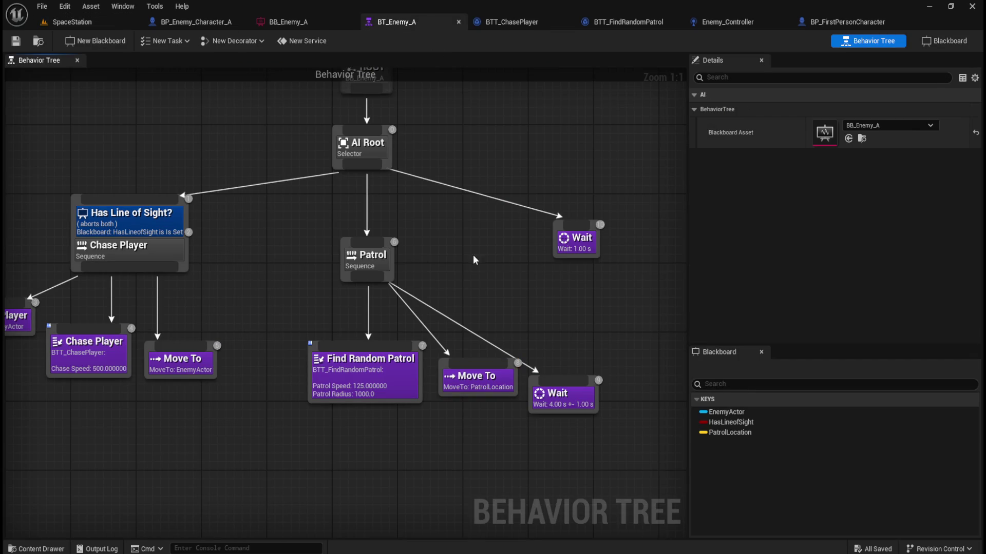
Drag a Play Animation task off the Chase Player sequence and place it as the leftmost child
{"action": "mouse_move", "coordinate": [262, 272]}
{"action": "left_mouse_down"}
{"action": "mouse_move", "coordinate": [302, 290]}
{"action": "mouse_move", "coordinate": [476, 264]}
{"action": "mouse_move", "coordinate": [513, 242]}
{"action": "left_mouse_up"}
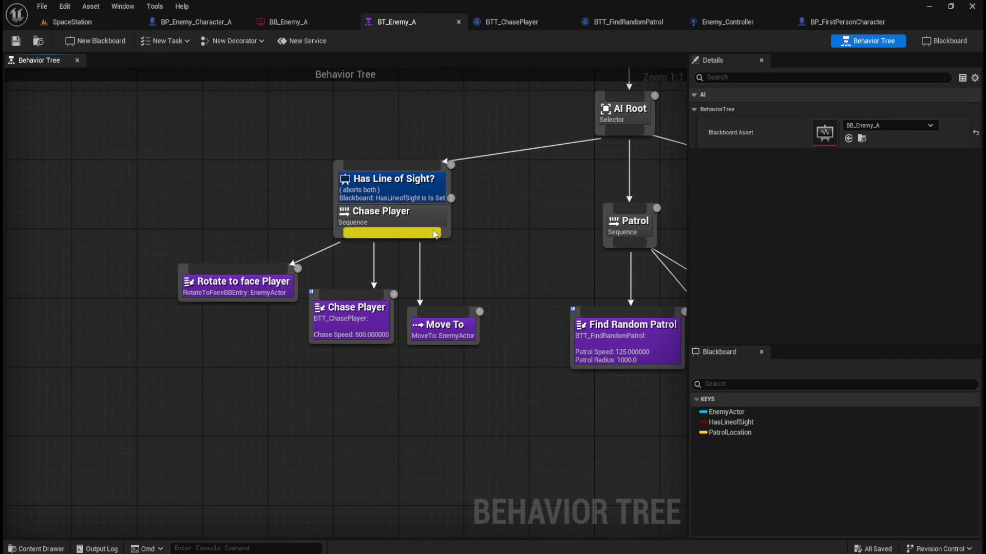
{"action": "mouse_move", "coordinate": [488, 236]}
{"action": "left_mouse_down"}
{"action": "mouse_move", "coordinate": [374, 288]}
{"action": "mouse_move", "coordinate": [236, 321]}
{"action": "mouse_move", "coordinate": [337, 290]}
{"action": "mouse_move", "coordinate": [507, 289]}
{"action": "left_mouse_up"}
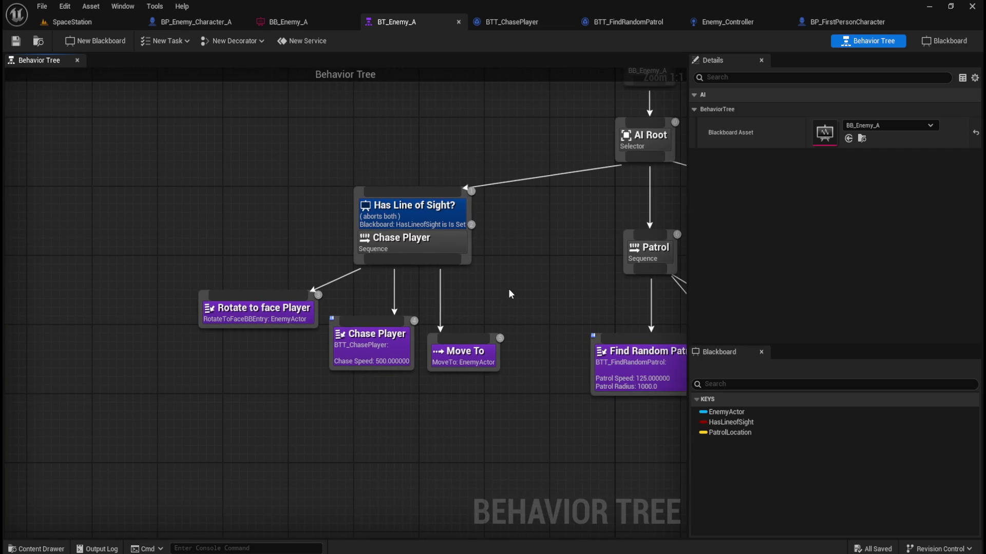
{"action": "left_click_drag", "start_coordinate": [399, 262], "coordinate": [393, 267]}
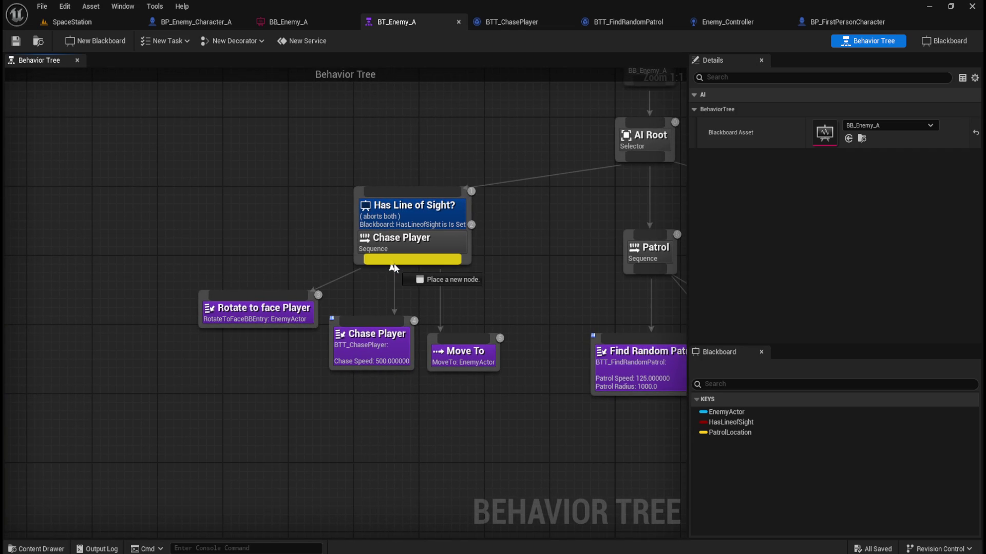
{"action": "left_click_drag", "start_coordinate": [393, 263], "coordinate": [123, 280]}
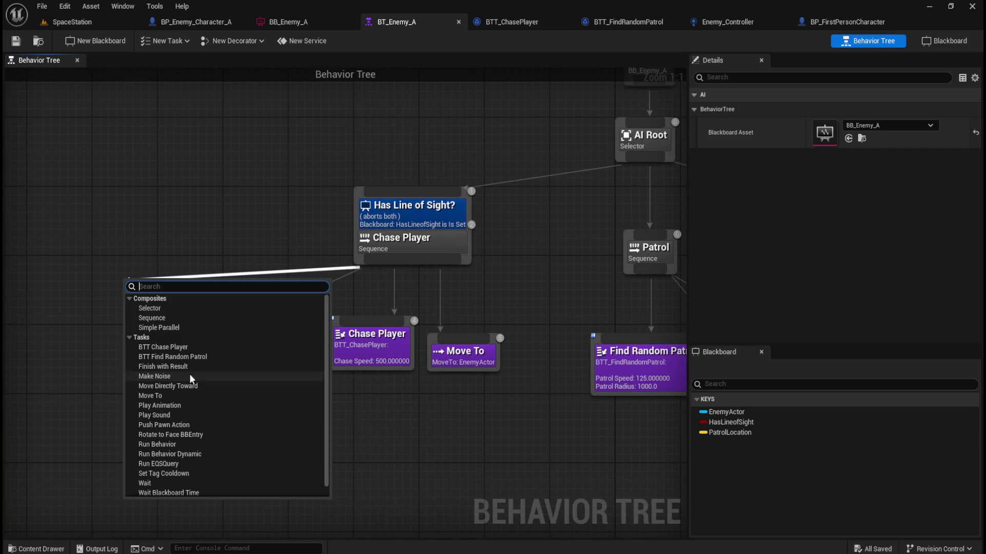
{"action": "scroll", "coordinate": [211, 387], "scroll_direction": "down", "scroll_amount": 1}
{"action": "left_click", "coordinate": [178, 395]}
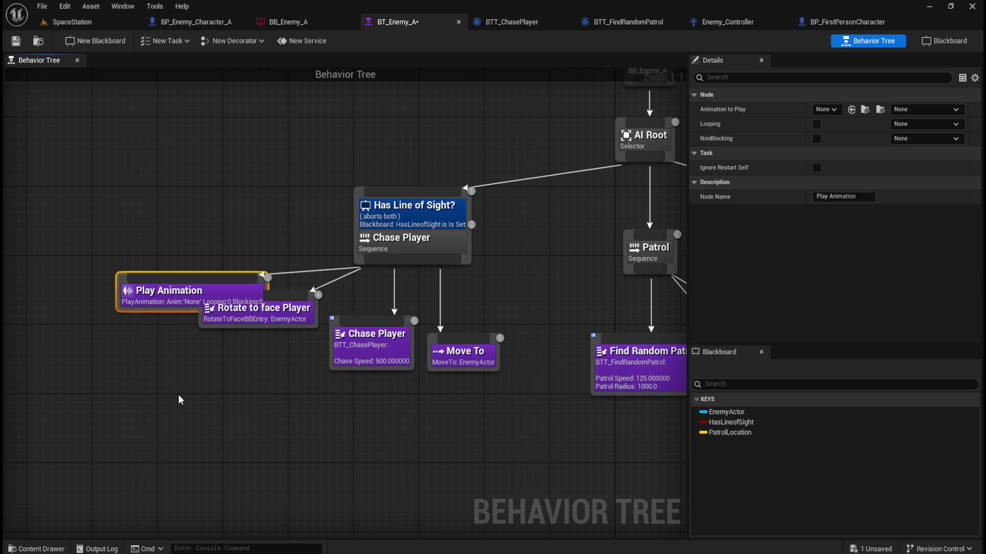
{"action": "left_click_drag", "start_coordinate": [200, 281], "coordinate": [76, 293]}
{"action": "left_click_drag", "start_coordinate": [94, 334], "coordinate": [232, 375]}
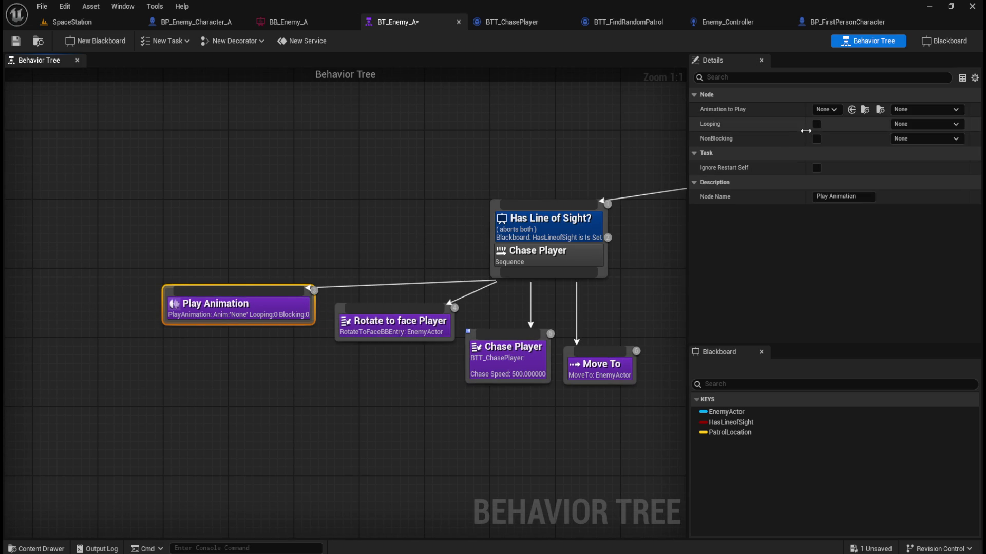
Tick Looping and assign MM_Robot_A_Running from the RobotA folder as the animation to play
{"action": "left_click", "coordinate": [818, 123]}
{"action": "left_click", "coordinate": [831, 106]}
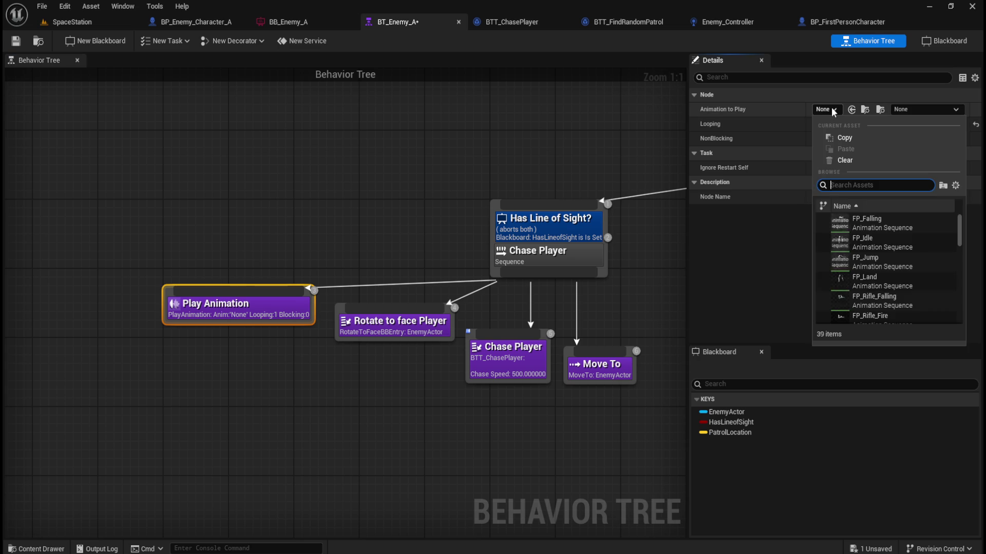
{"action": "key", "text": "Escape"}
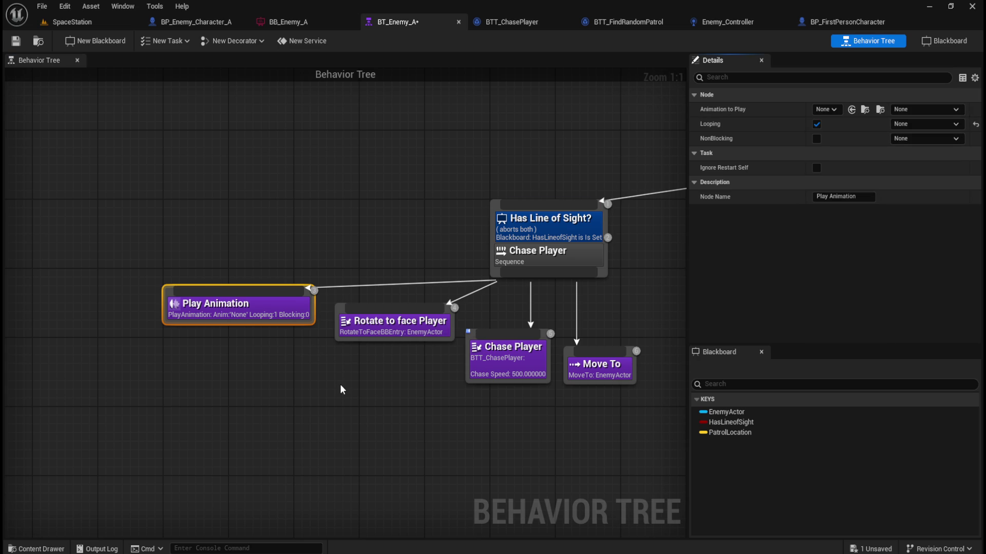
{"action": "key", "text": "ctrl+space"}
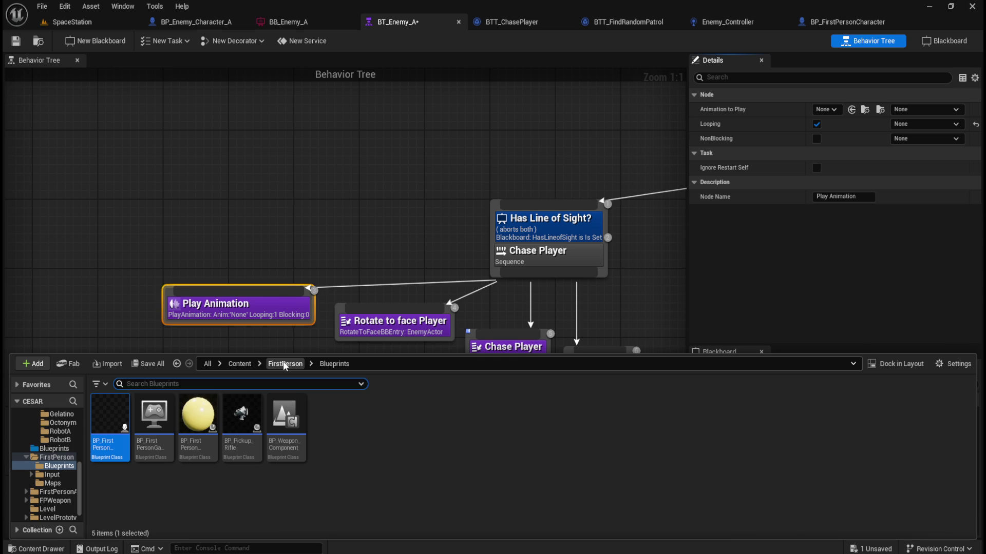
{"action": "left_click", "coordinate": [251, 365]}
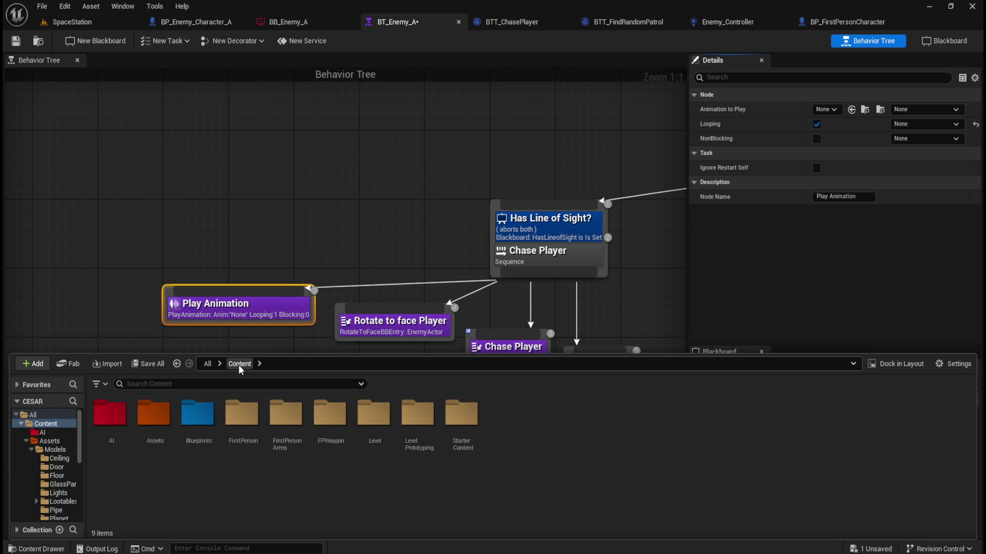
{"action": "double_click", "coordinate": [110, 418]}
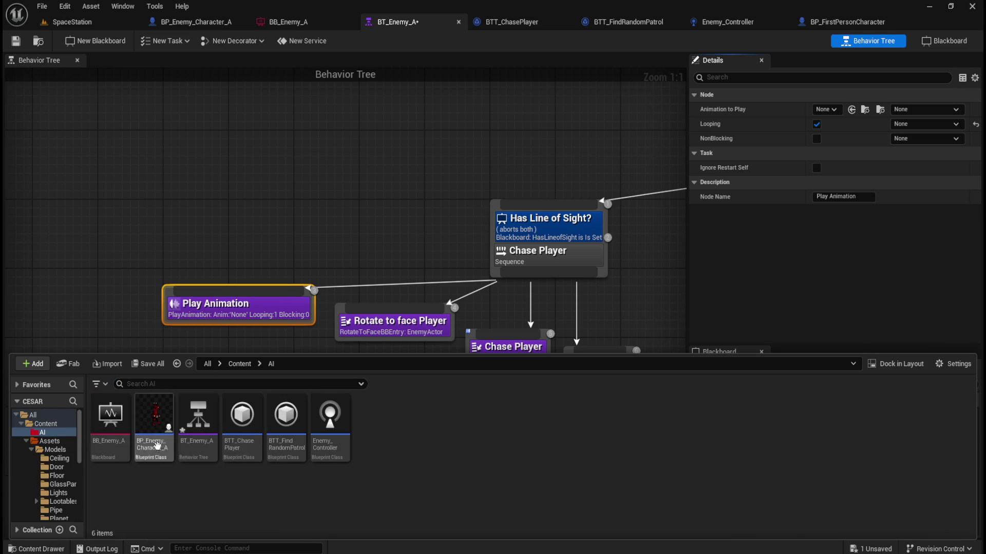
{"action": "left_click", "coordinate": [239, 363]}
{"action": "double_click", "coordinate": [157, 434]}
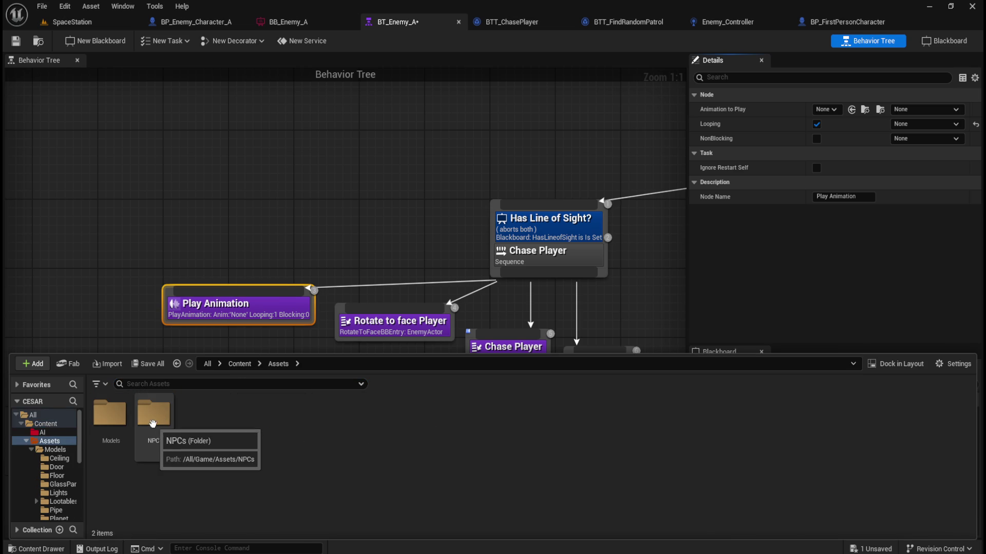
{"action": "double_click", "coordinate": [157, 433]}
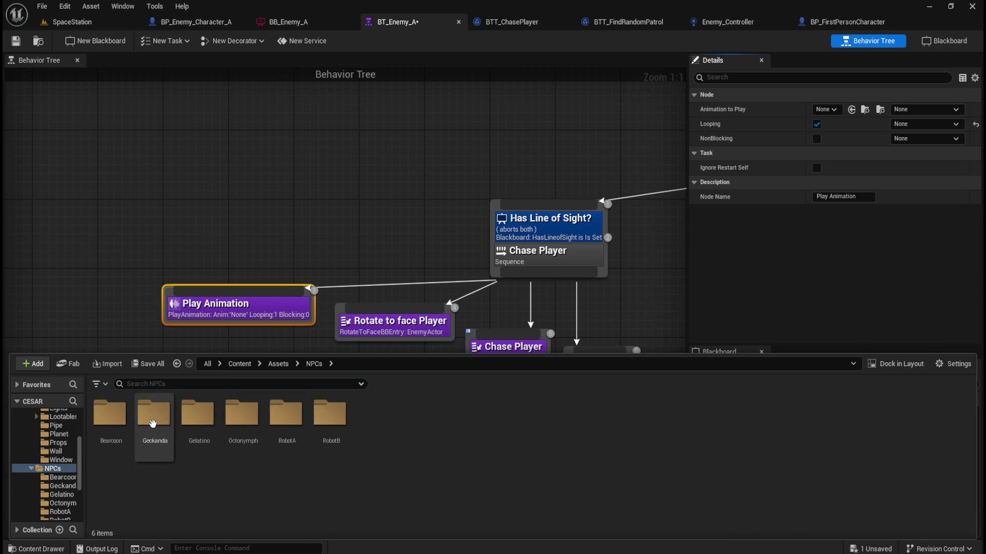
{"action": "double_click", "coordinate": [287, 425]}
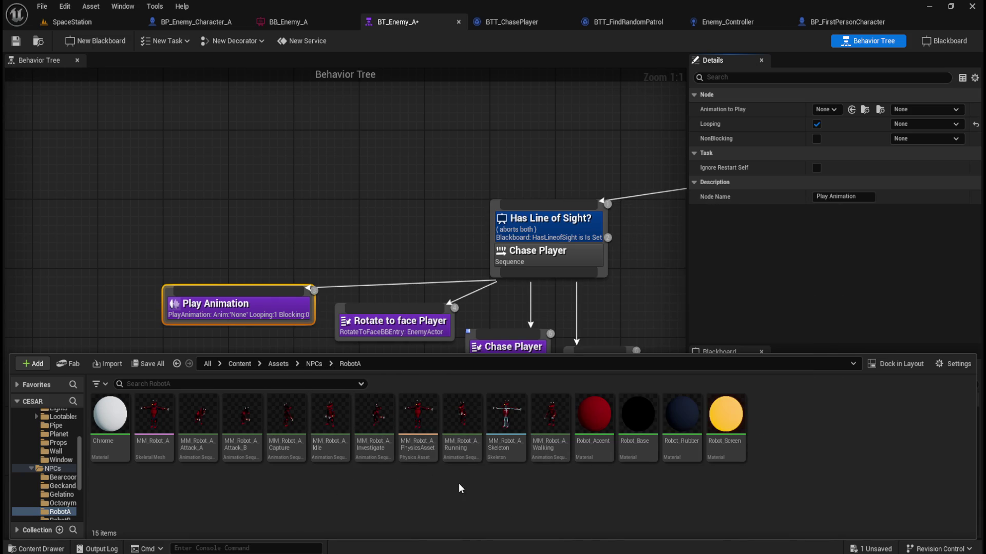
{"action": "left_click", "coordinate": [460, 448]}
{"action": "left_click_drag", "start_coordinate": [485, 437], "coordinate": [829, 114]}
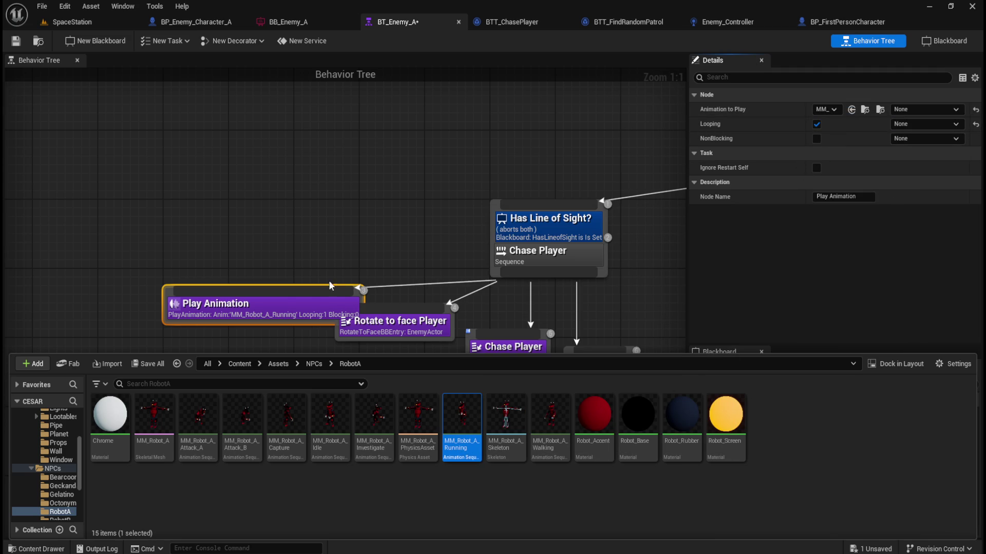
Tidy the Play Animation node's position, save BT_Enemy_A, and play-test SpaceStation
{"action": "left_click_drag", "start_coordinate": [297, 312], "coordinate": [248, 310]}
{"action": "left_click", "coordinate": [81, 110]}
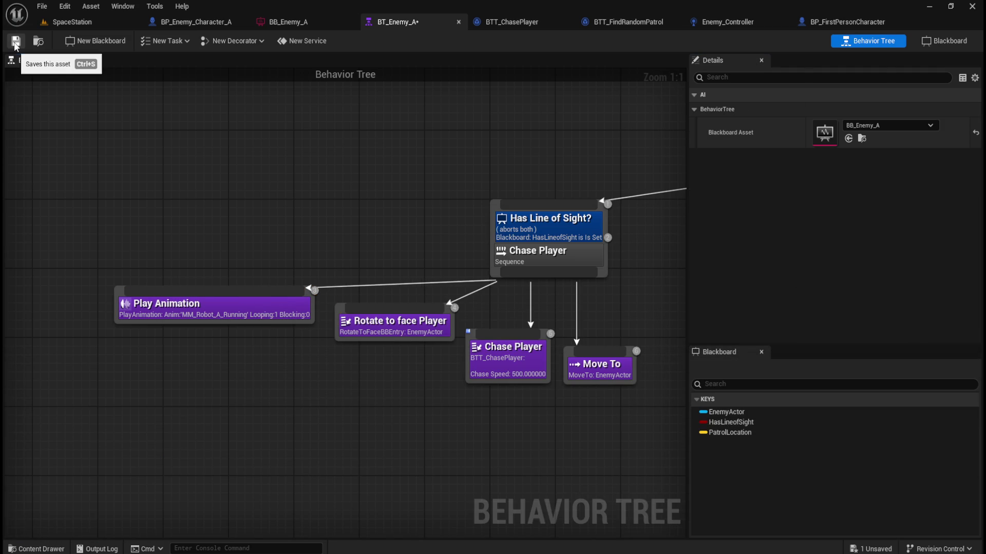
{"action": "left_click", "coordinate": [15, 44]}
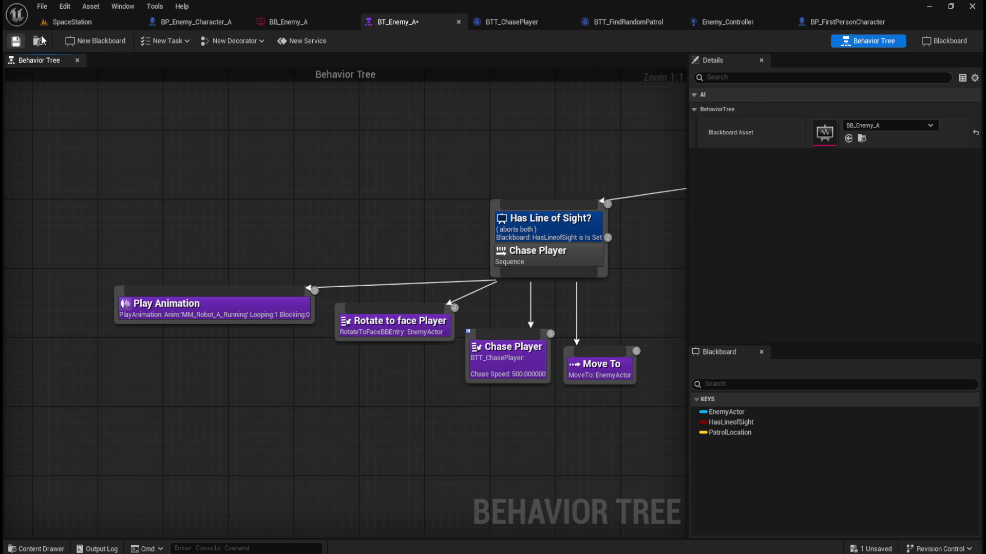
{"action": "left_click", "coordinate": [62, 21]}
{"action": "left_click", "coordinate": [256, 38]}
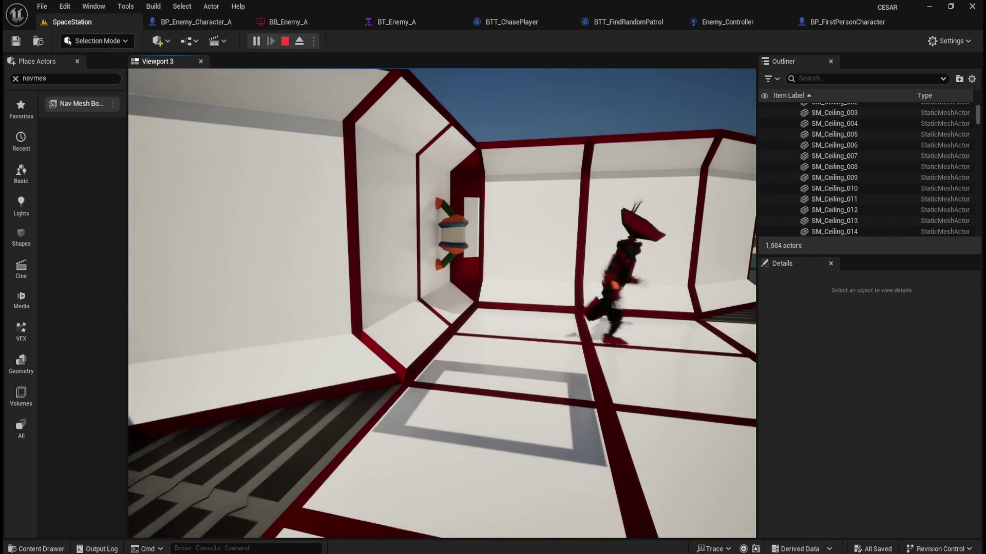
{"action": "key", "text": "Escape"}
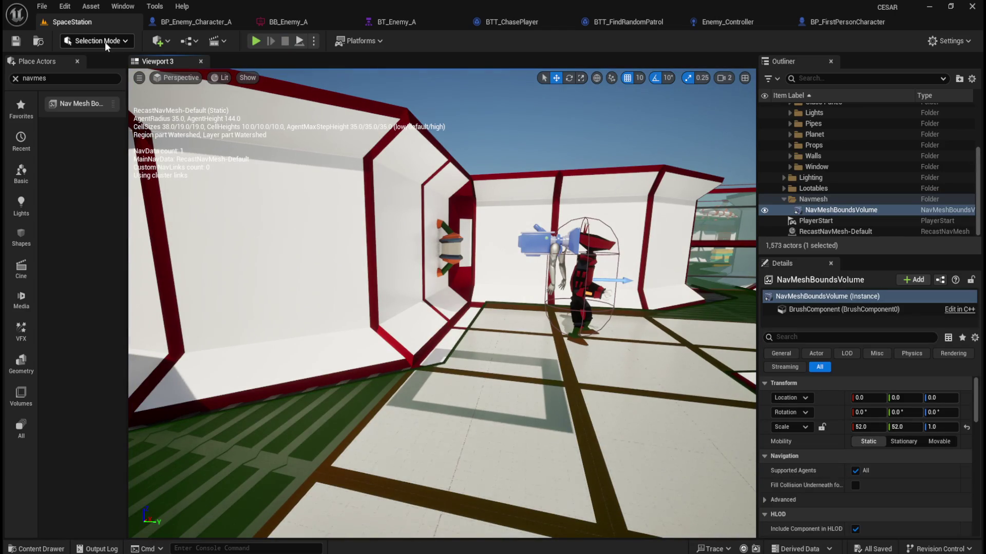
{"action": "left_click", "coordinate": [256, 41]}
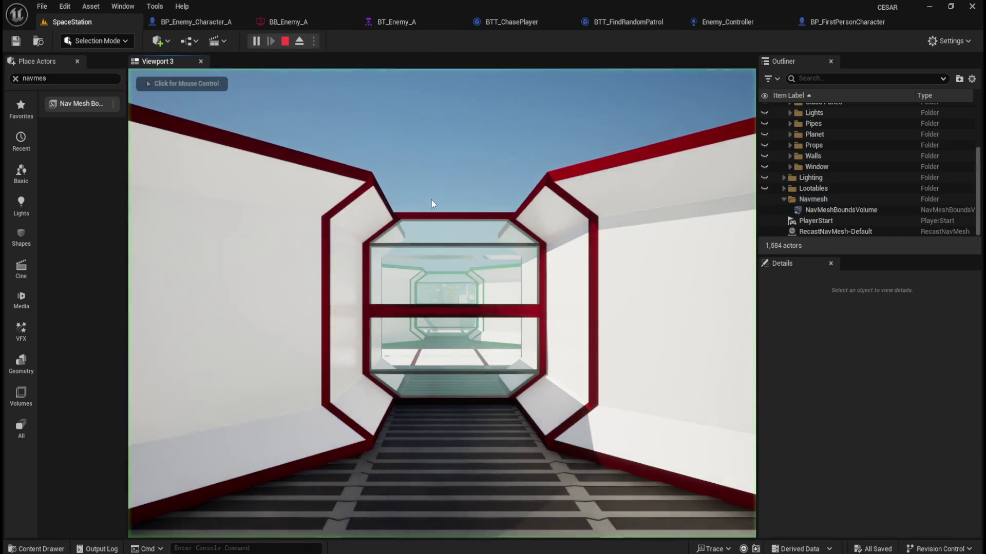